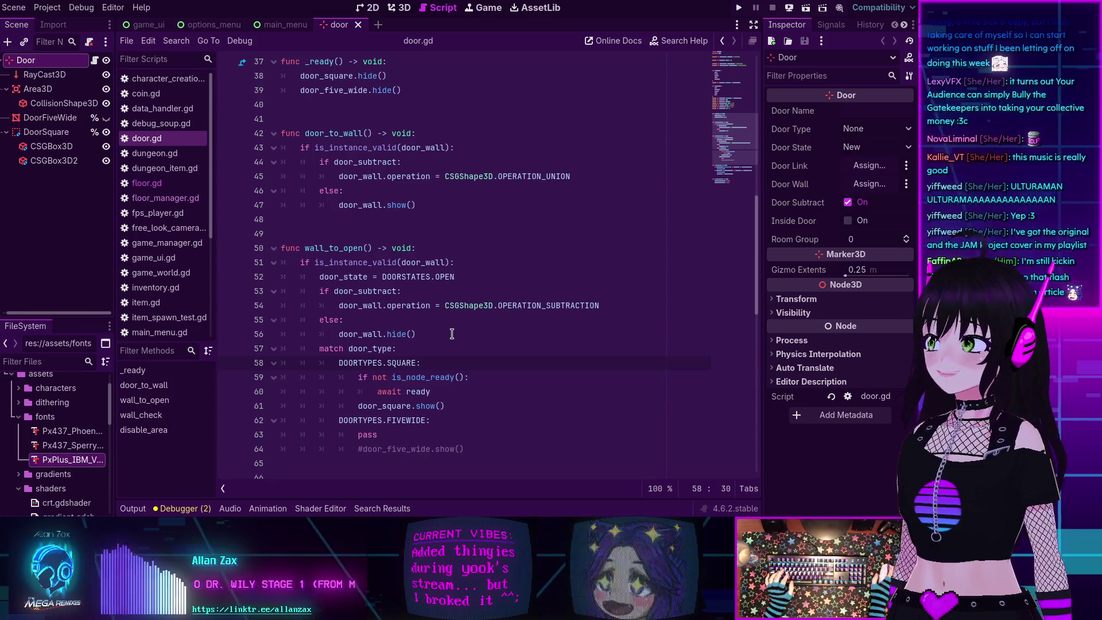
Review the match door_type line and the else branch of wall_to_open in door.gd.
click(445, 355)
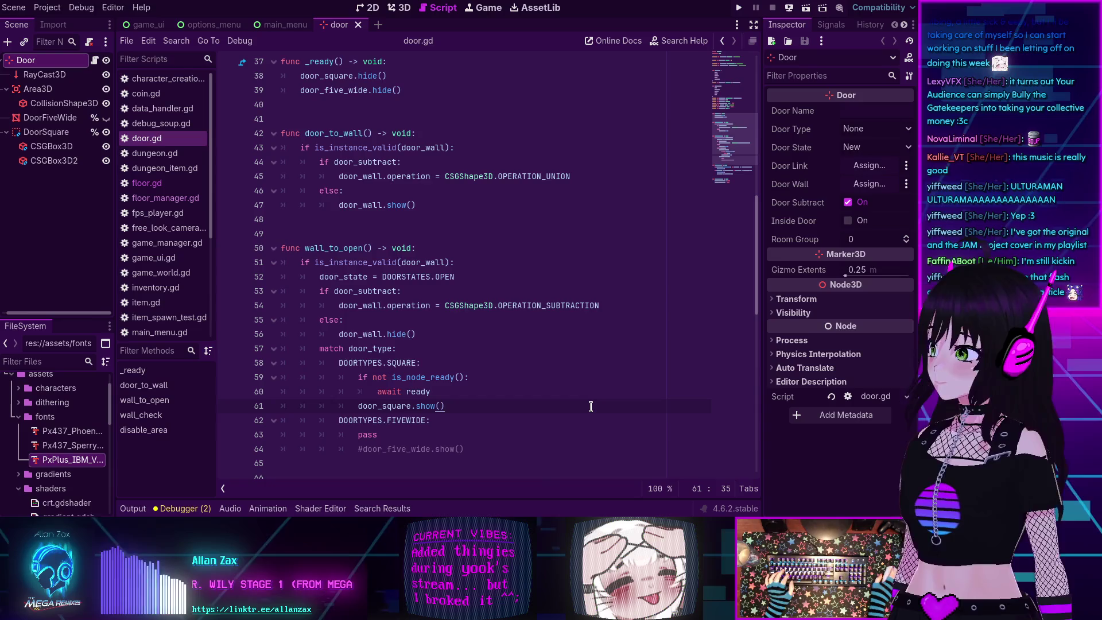
click(473, 323)
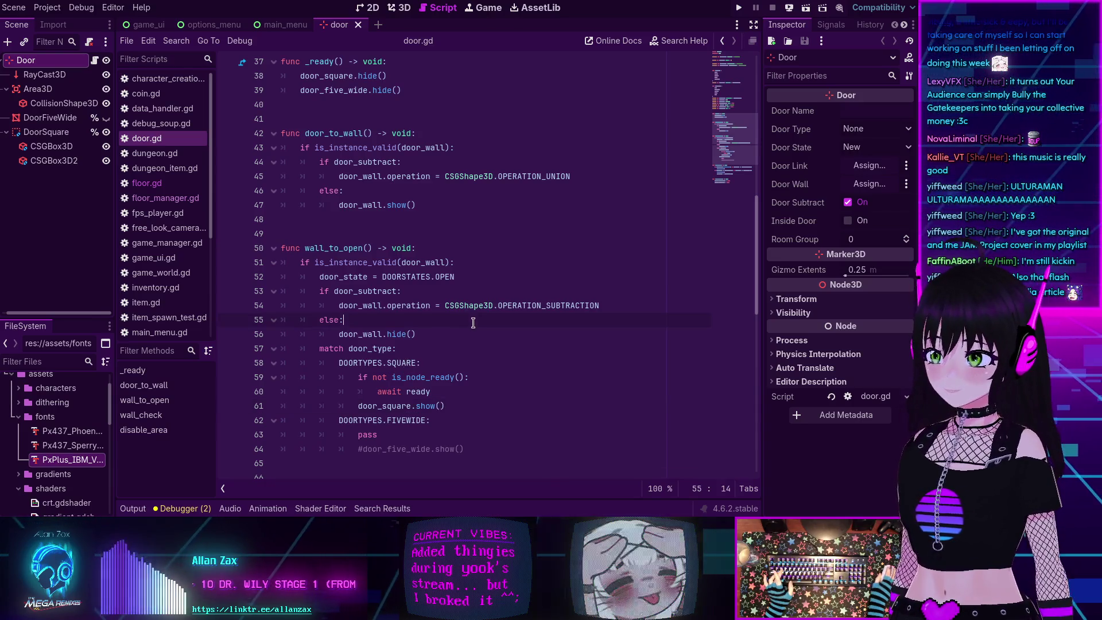
scroll(416, 262, up, 4)
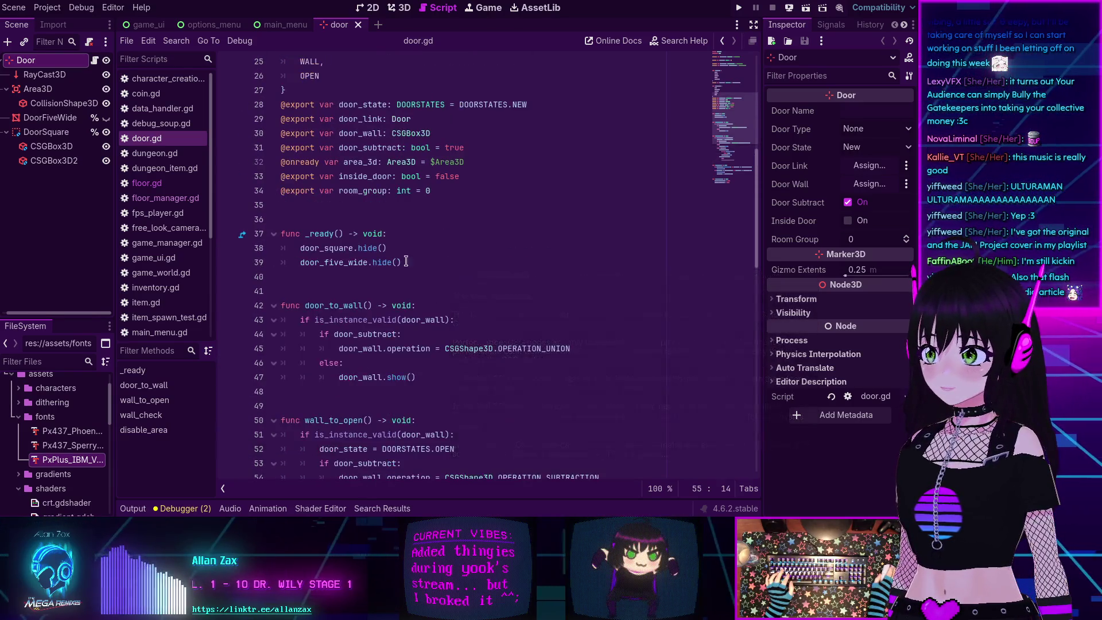
scroll(416, 261, up, 2)
scroll(369, 258, down, 6)
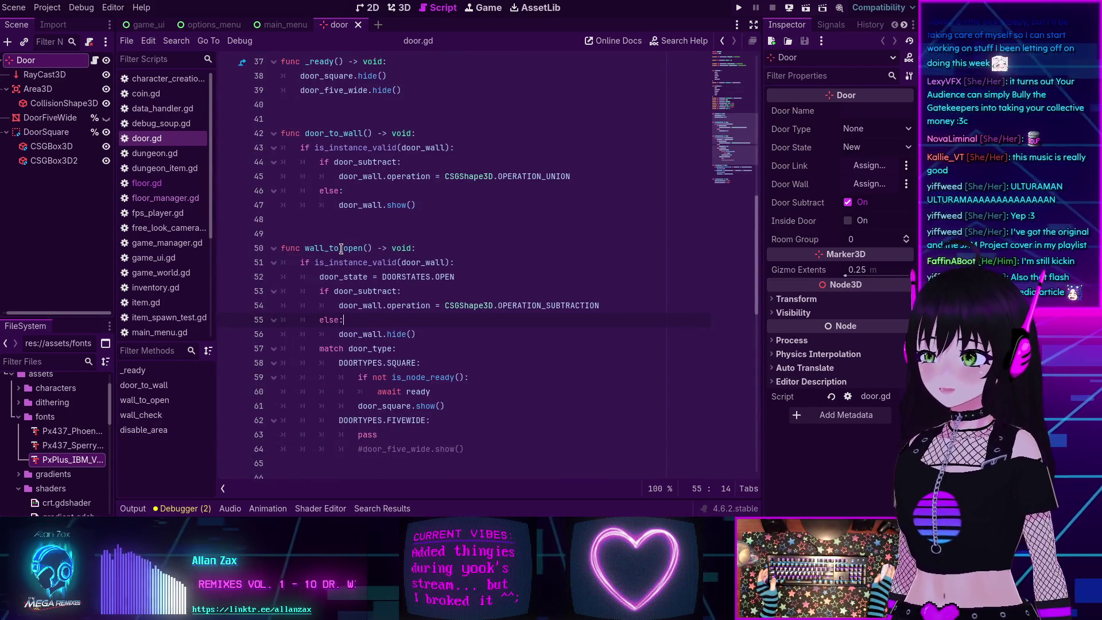
scroll(341, 248, up, 2)
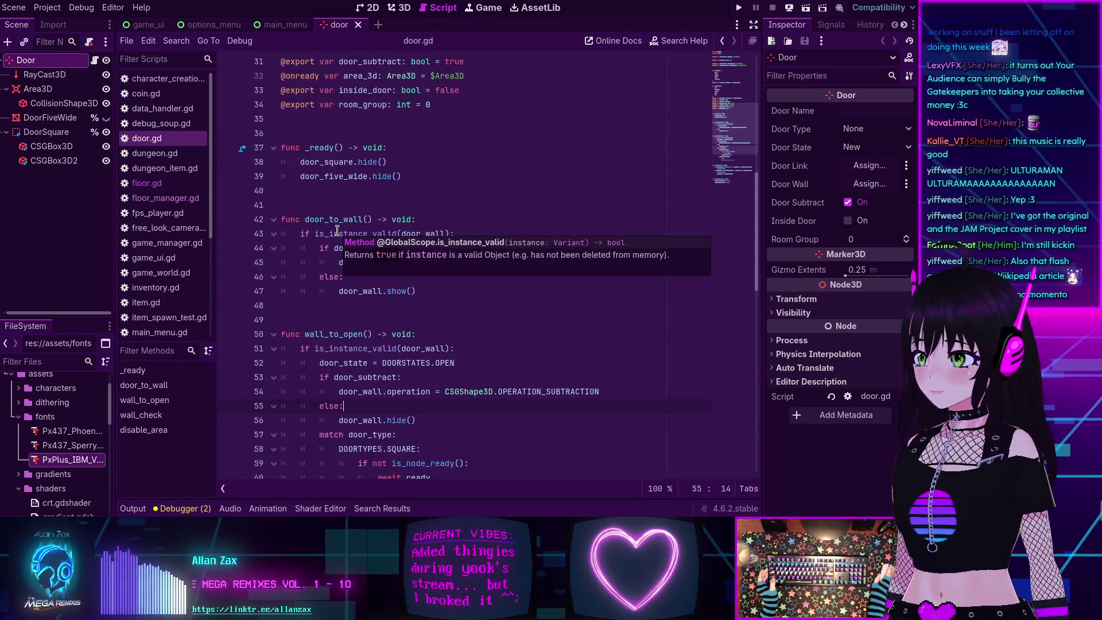
scroll(337, 229, down, 2)
scroll(333, 238, up, 4)
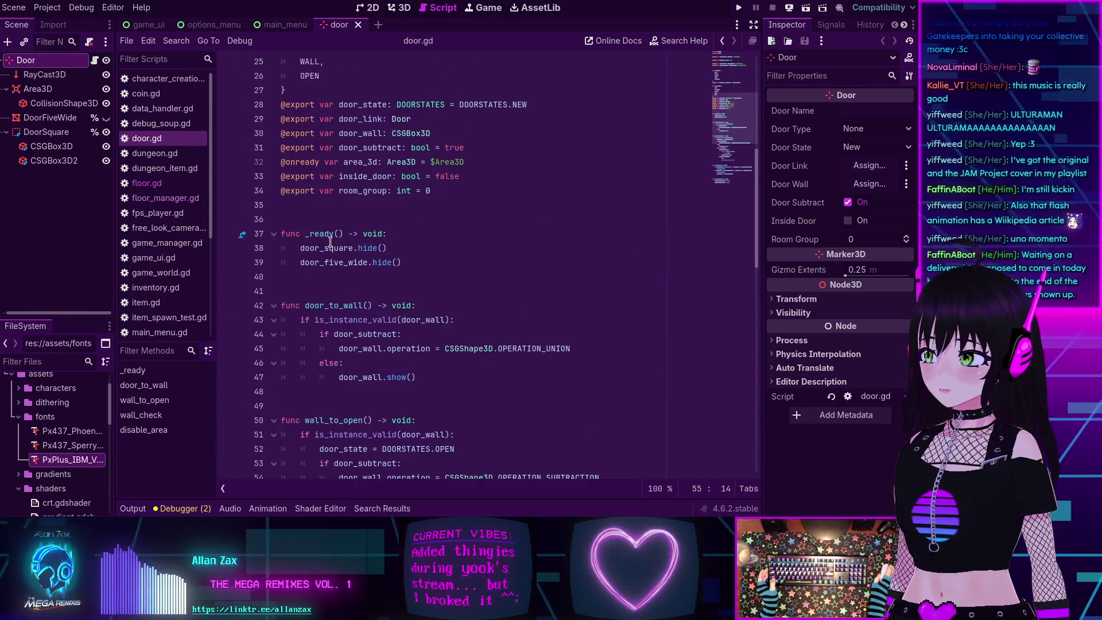
scroll(330, 242, down, 5)
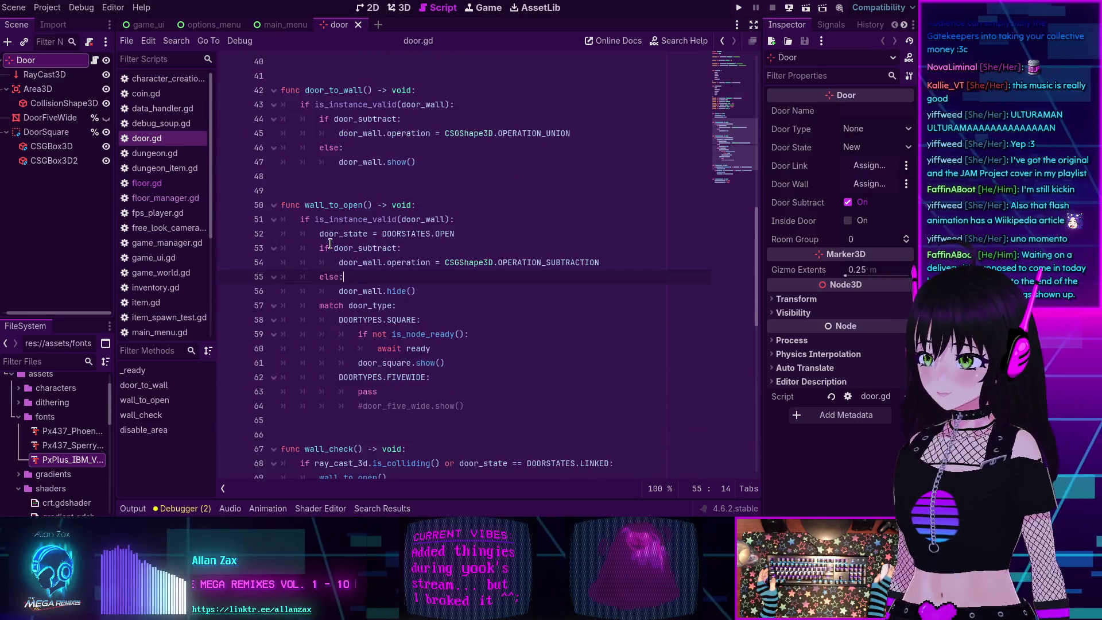
scroll(331, 244, down, 3)
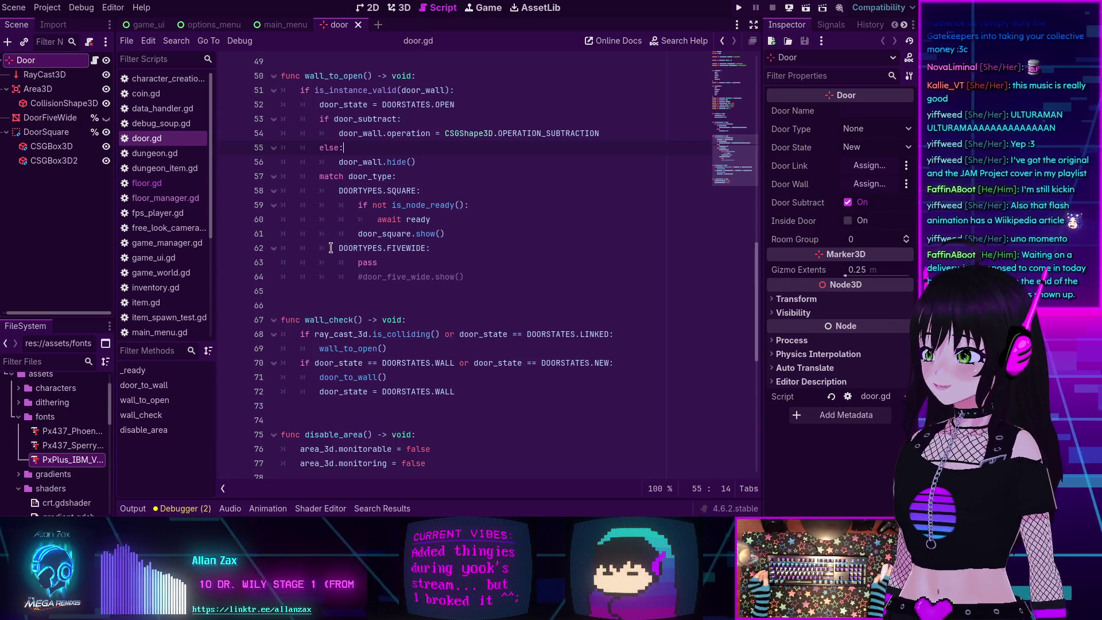
mouse_move(332, 248)
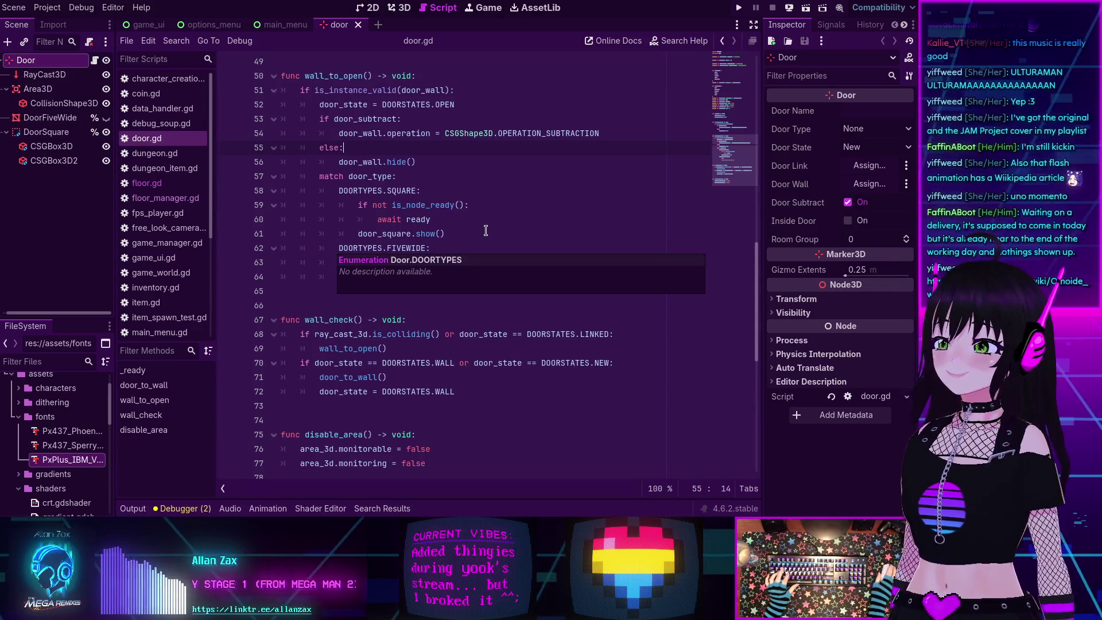
scroll(486, 230, down, 1)
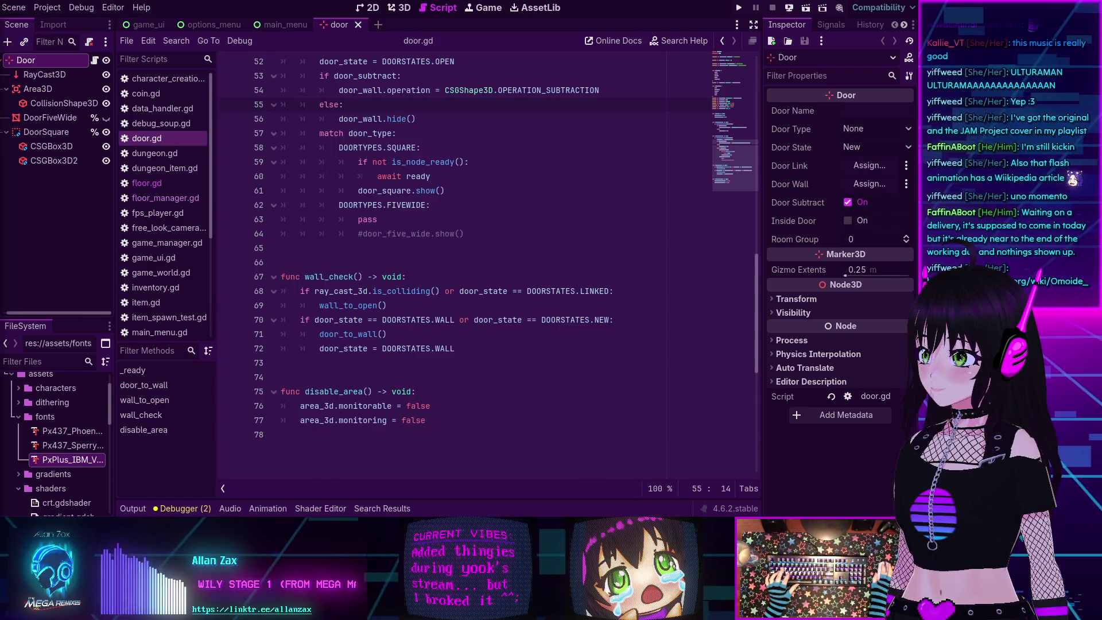
Snap Firefox left, then maximize it to show the full Omoide wa Okkusenman! article.
key(super+Left)
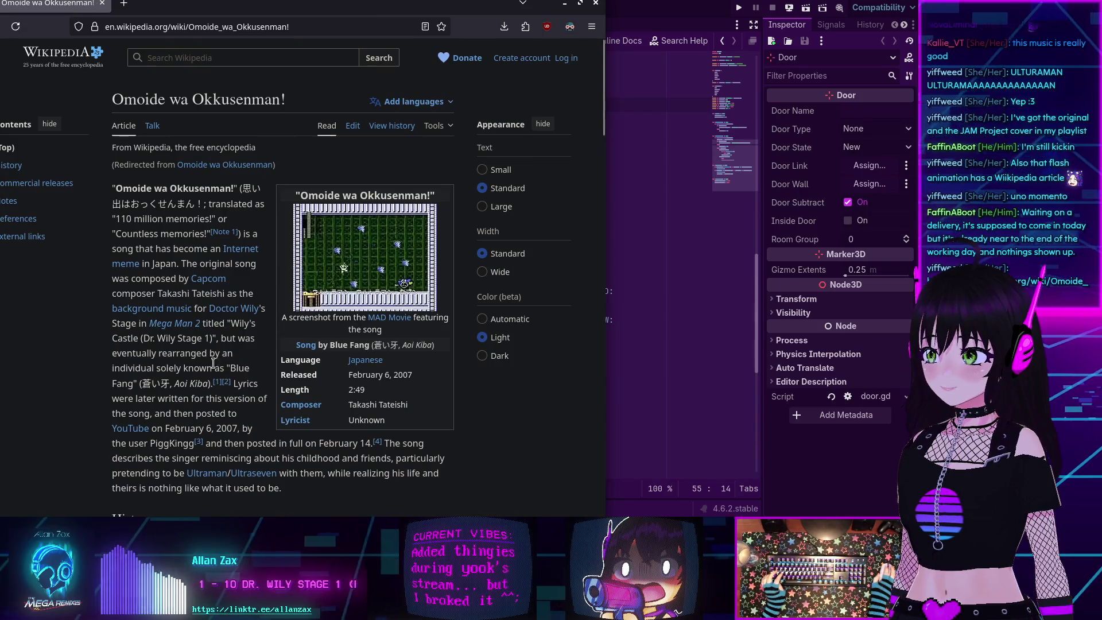
key(super+Up)
scroll(338, 298, down, 3)
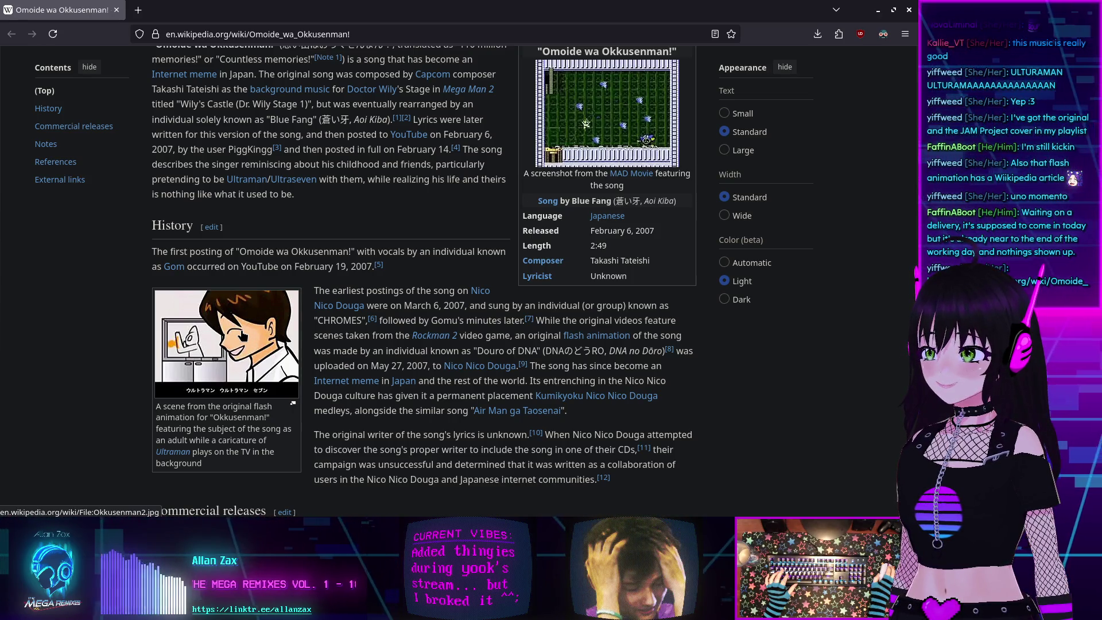
scroll(244, 336, up, 5)
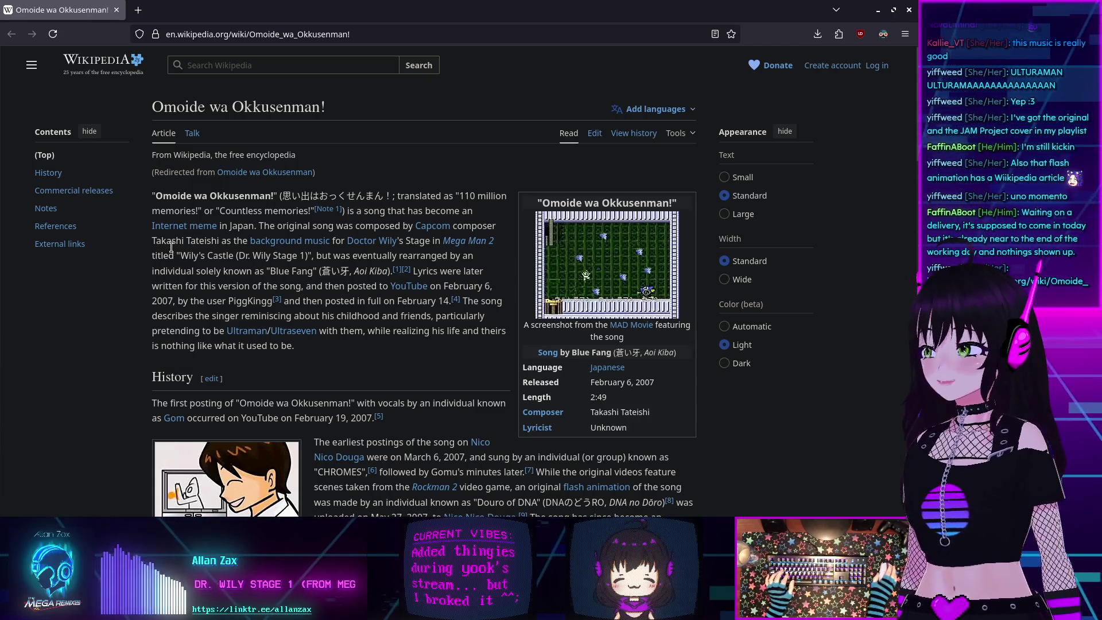
scroll(221, 292, down, 7)
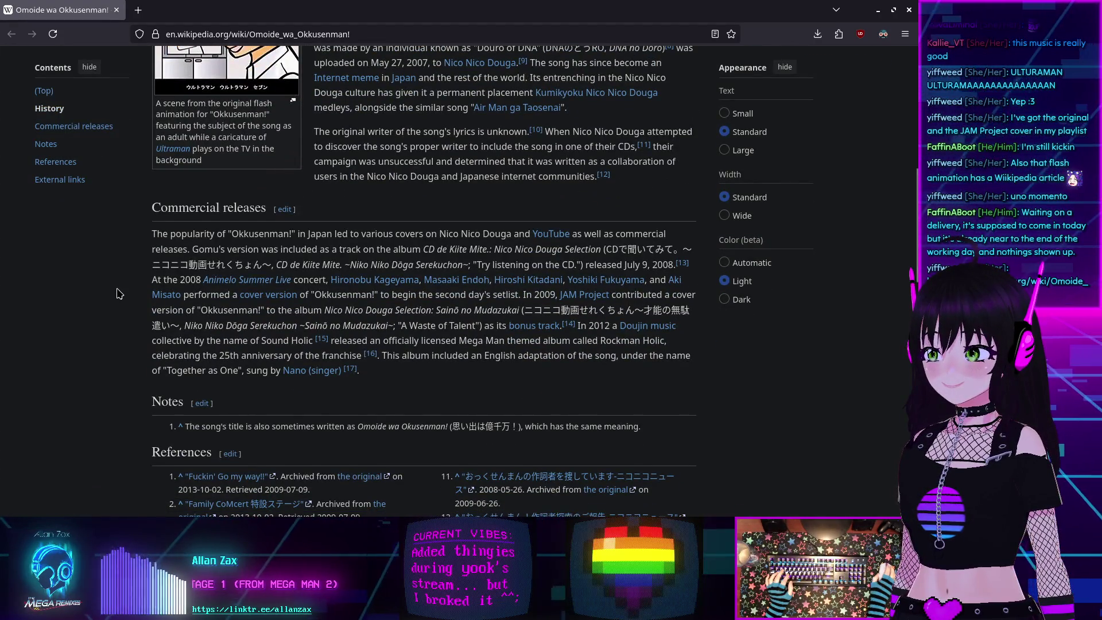
scroll(117, 294, up, 7)
Read through the rest of the Wikipedia article, then close it.
scroll(386, 326, down, 2)
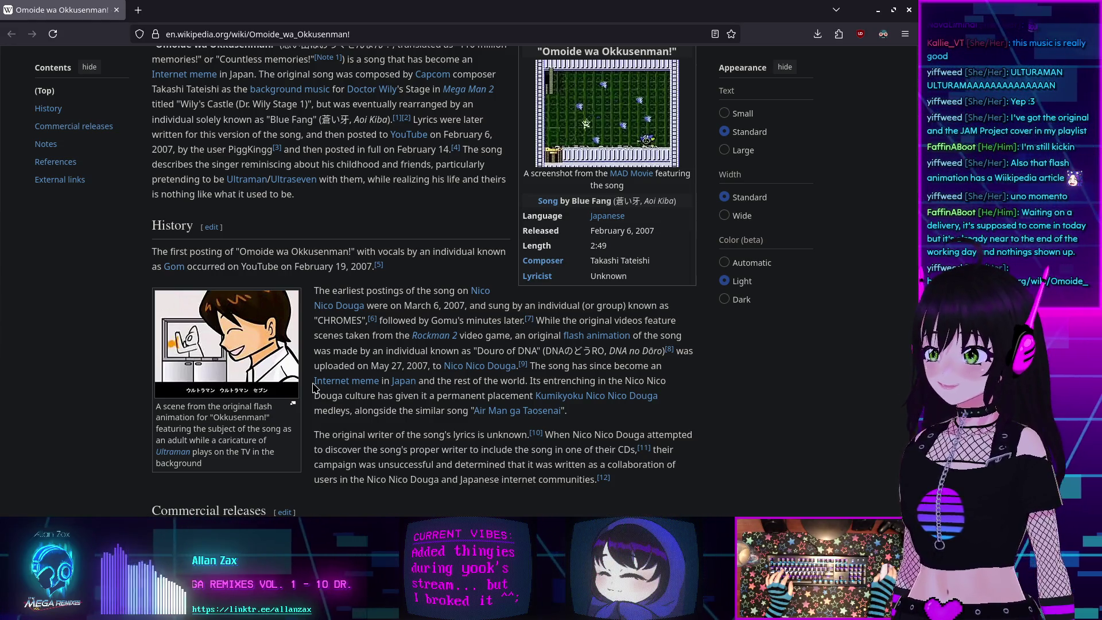
scroll(312, 388, up, 3)
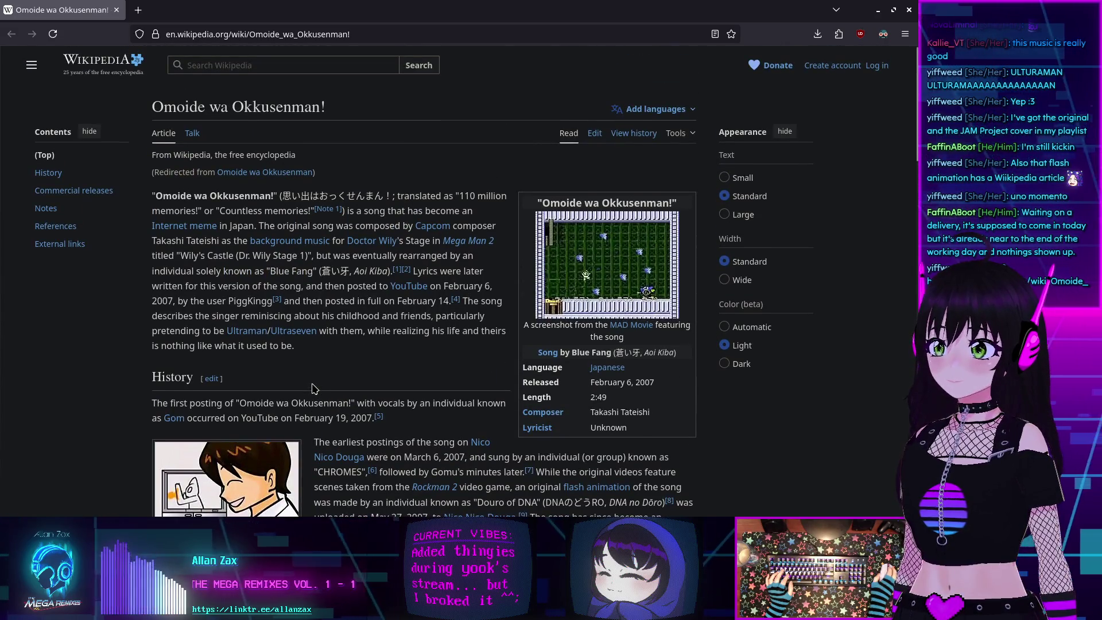
scroll(311, 388, down, 4)
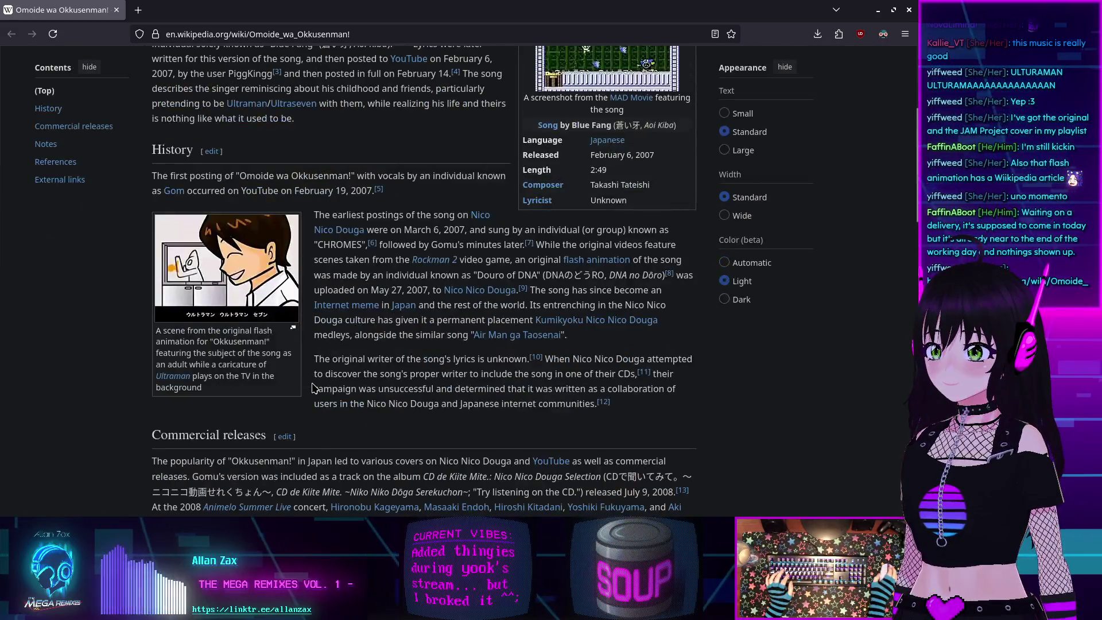
scroll(309, 388, down, 1)
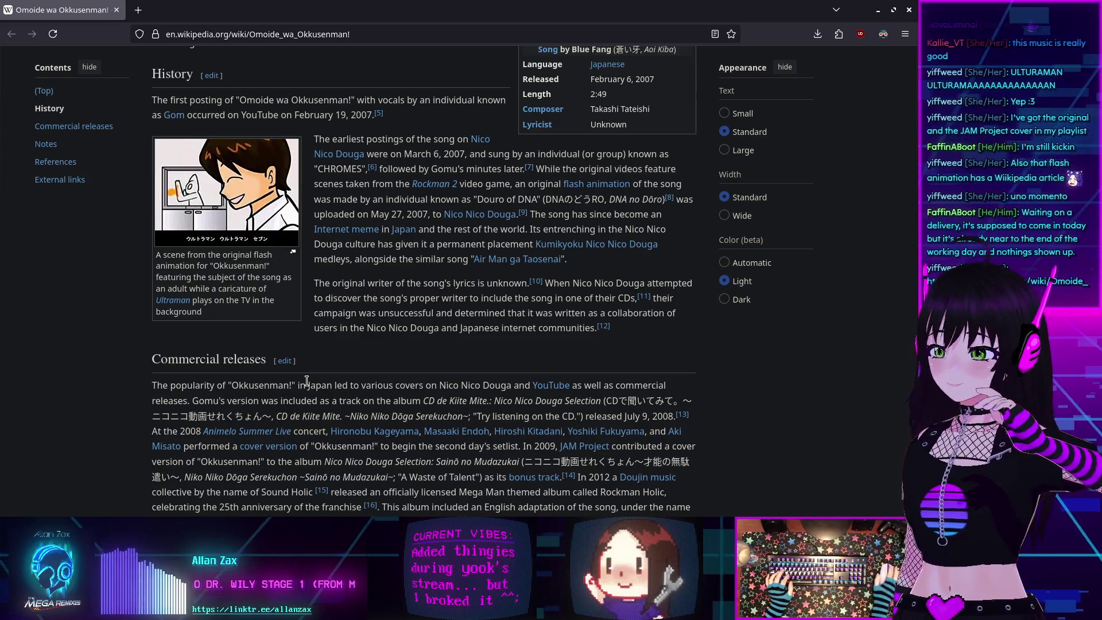
scroll(313, 360, up, 2)
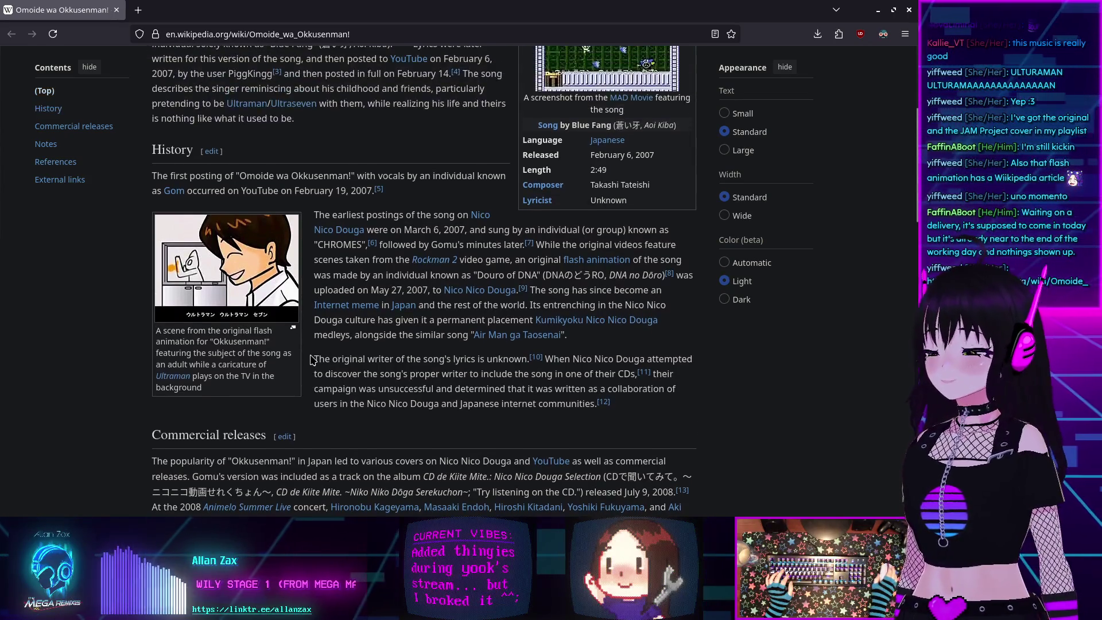
scroll(312, 360, up, 4)
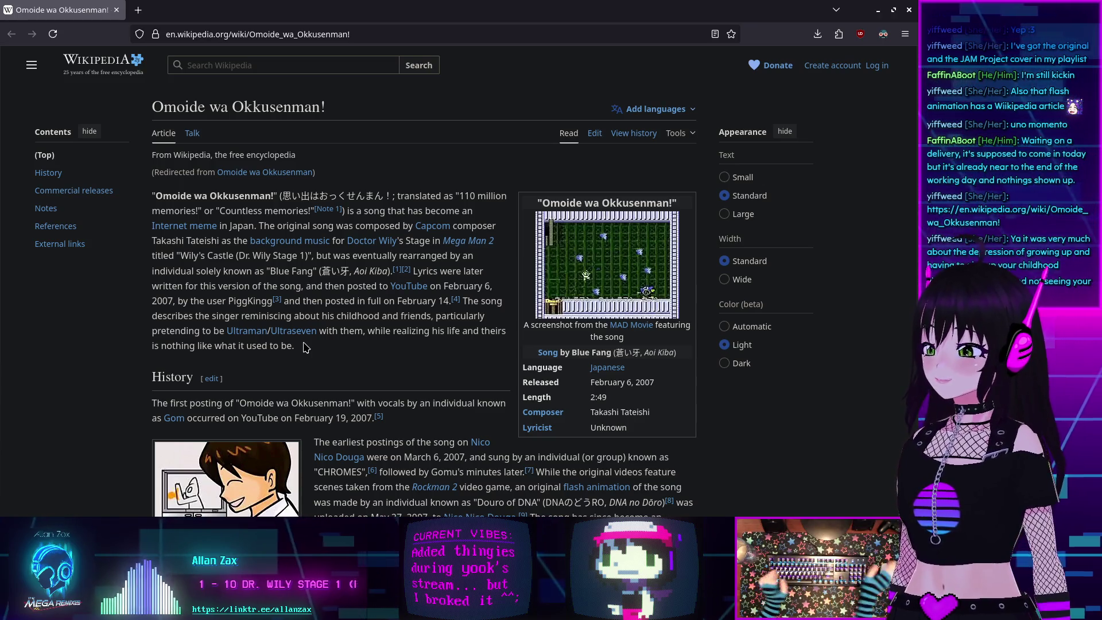
click(114, 12)
mouse_move(343, 316)
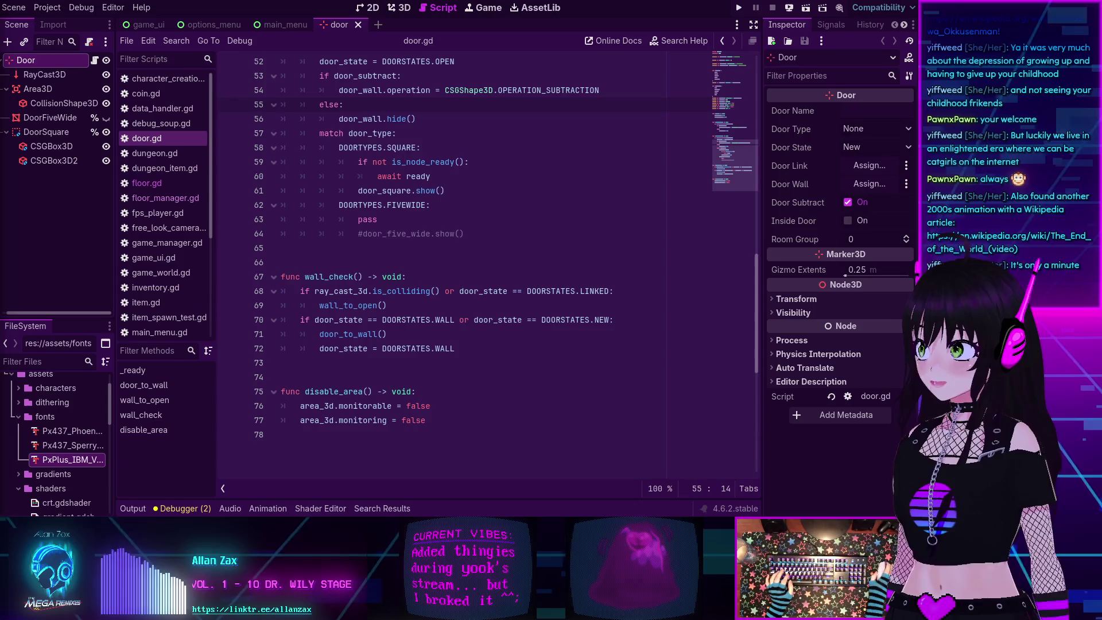
scroll(503, 269, up, 5)
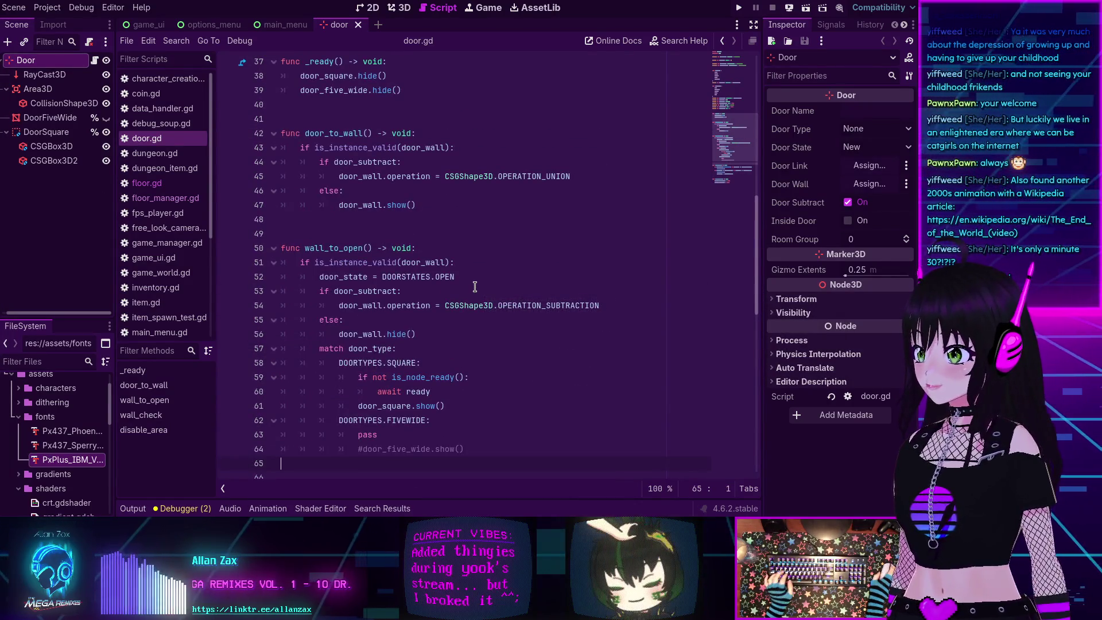
scroll(475, 285, up, 5)
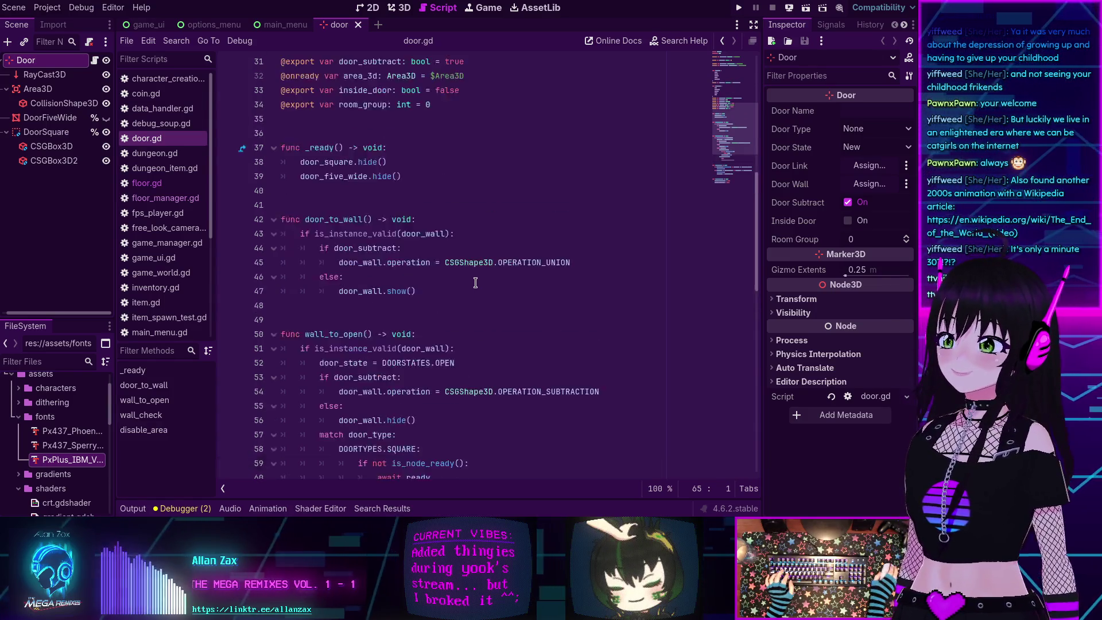
scroll(476, 278, up, 5)
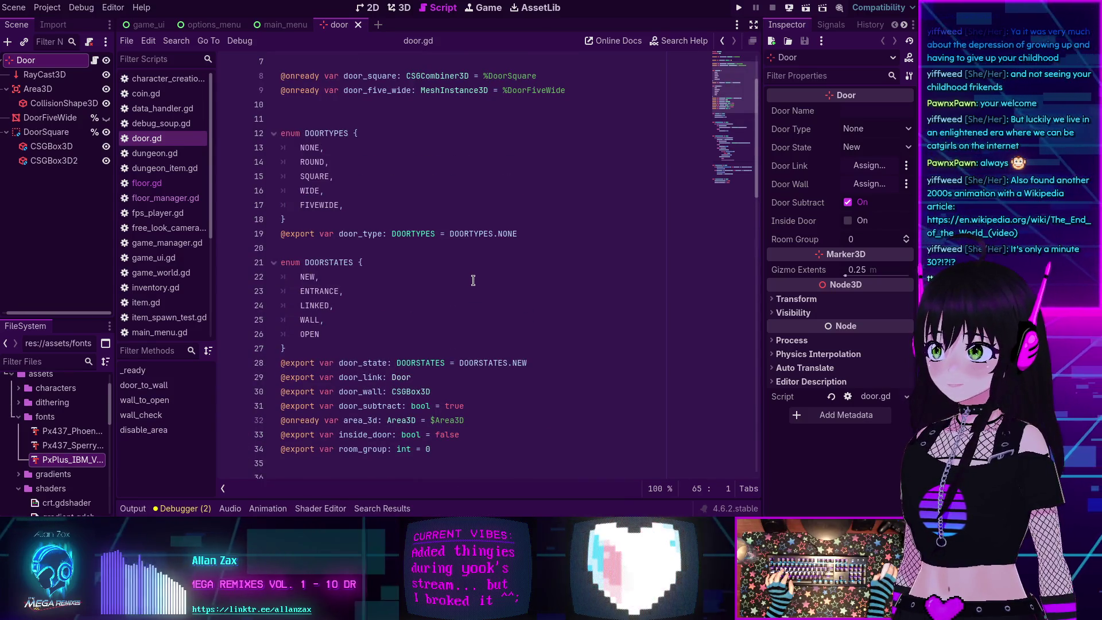
scroll(473, 280, down, 11)
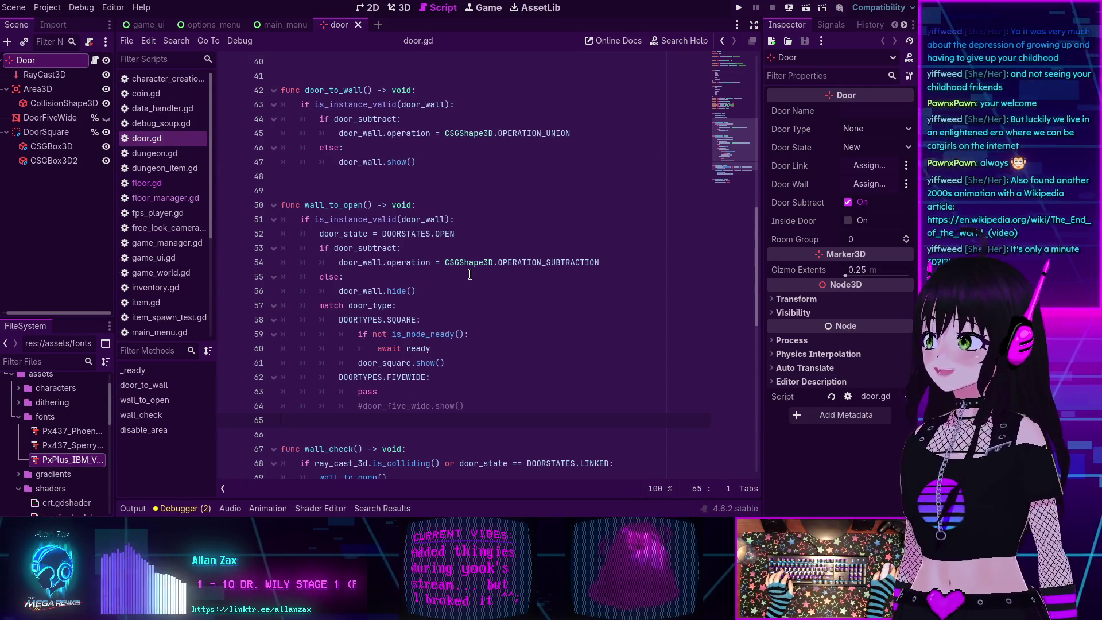
scroll(471, 275, down, 3)
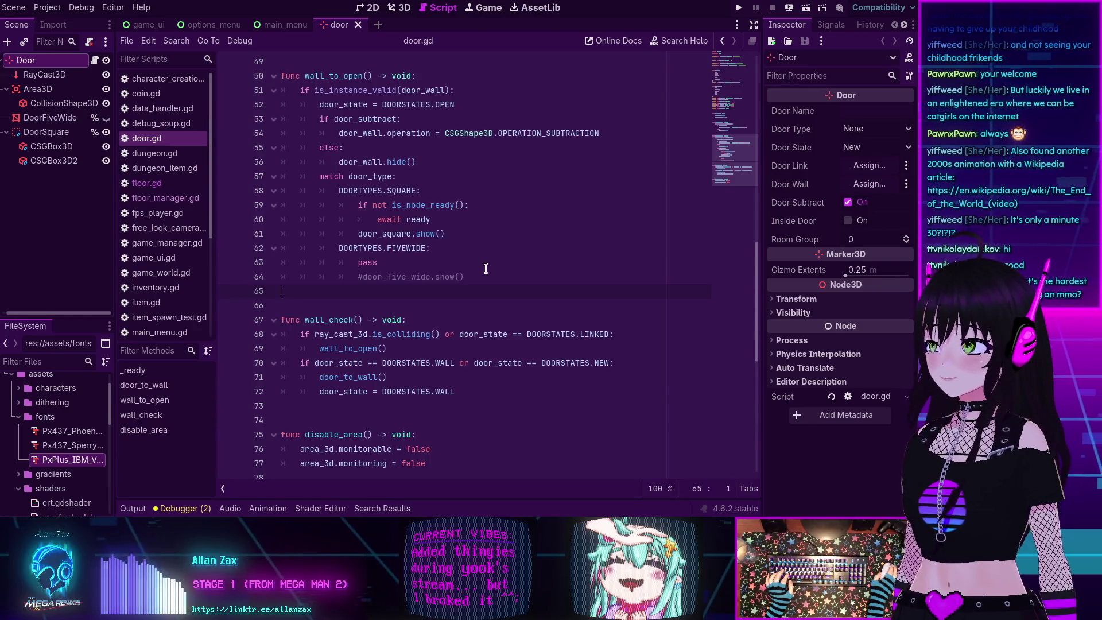
scroll(486, 268, down, 1)
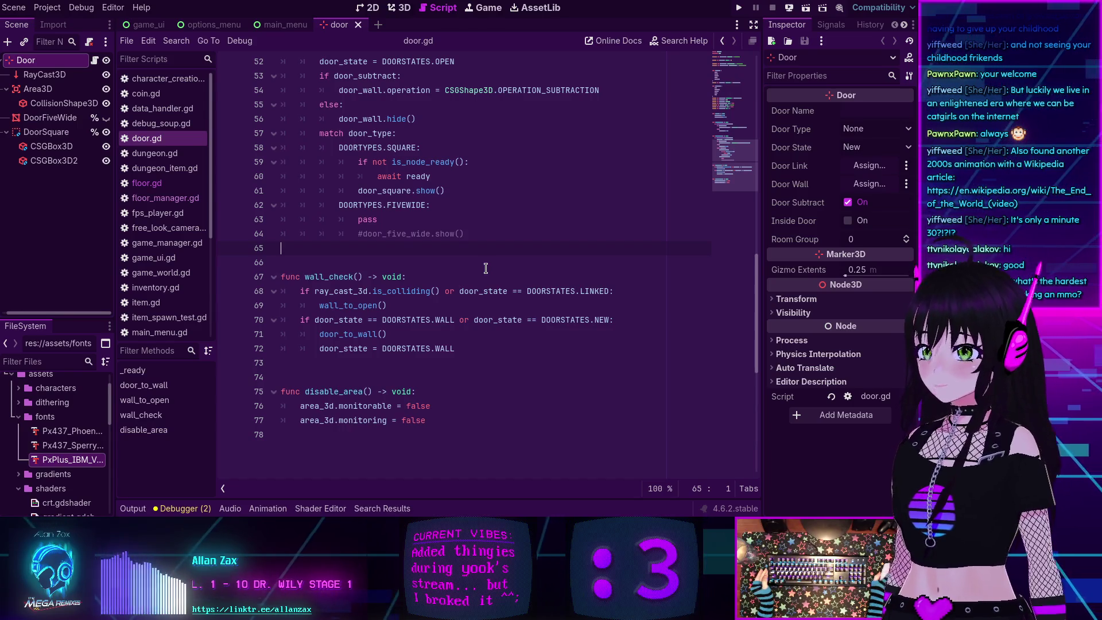
scroll(485, 269, up, 5)
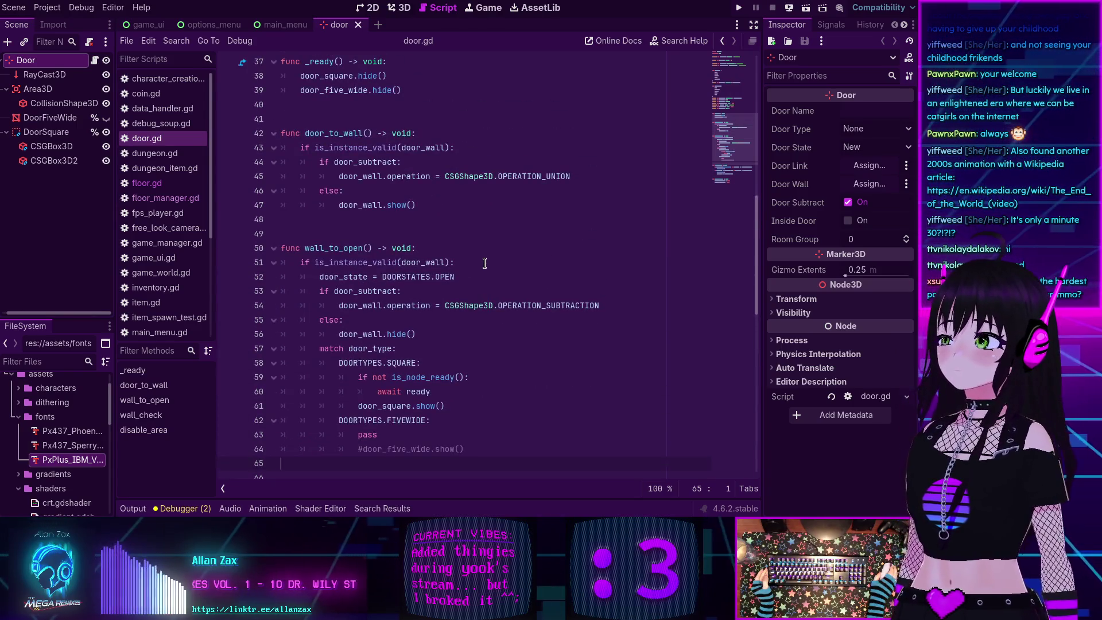
scroll(485, 263, up, 9)
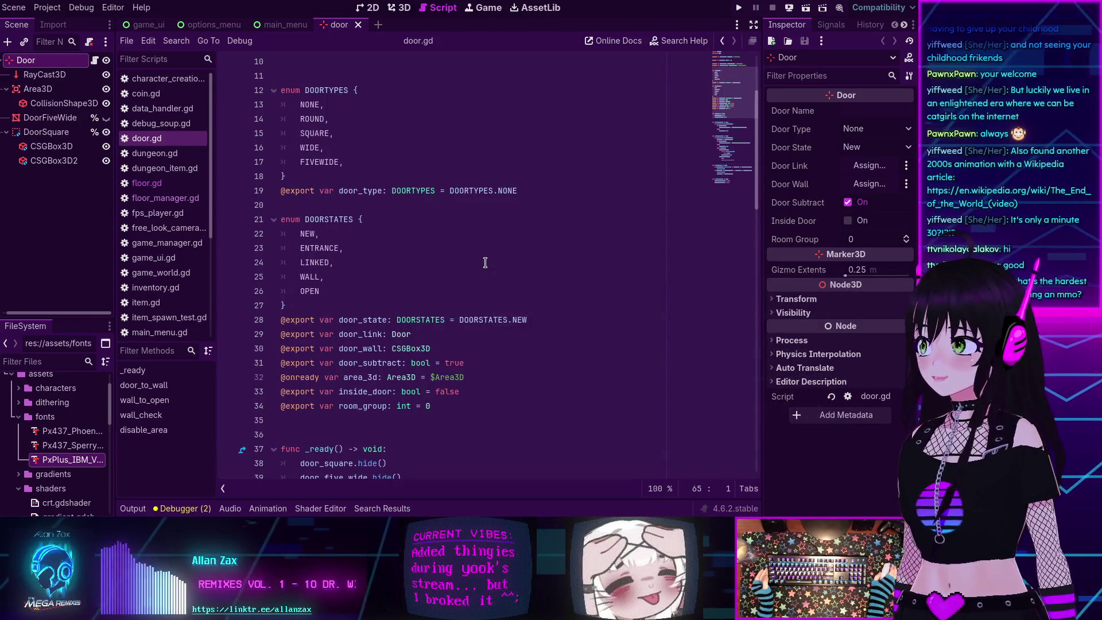
scroll(486, 263, down, 4)
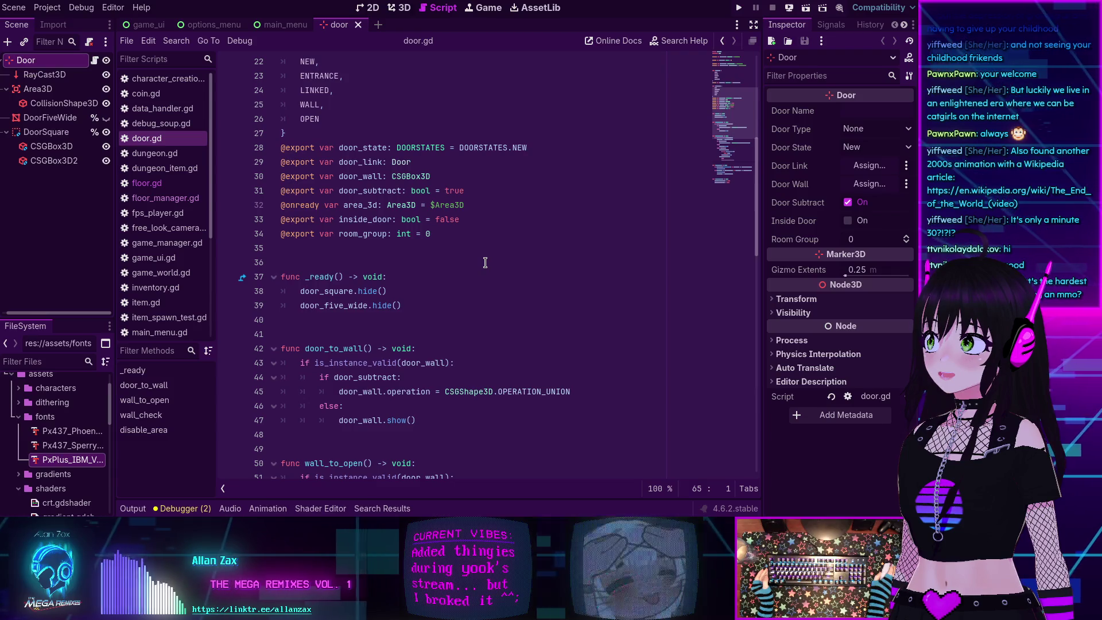
scroll(485, 263, down, 2)
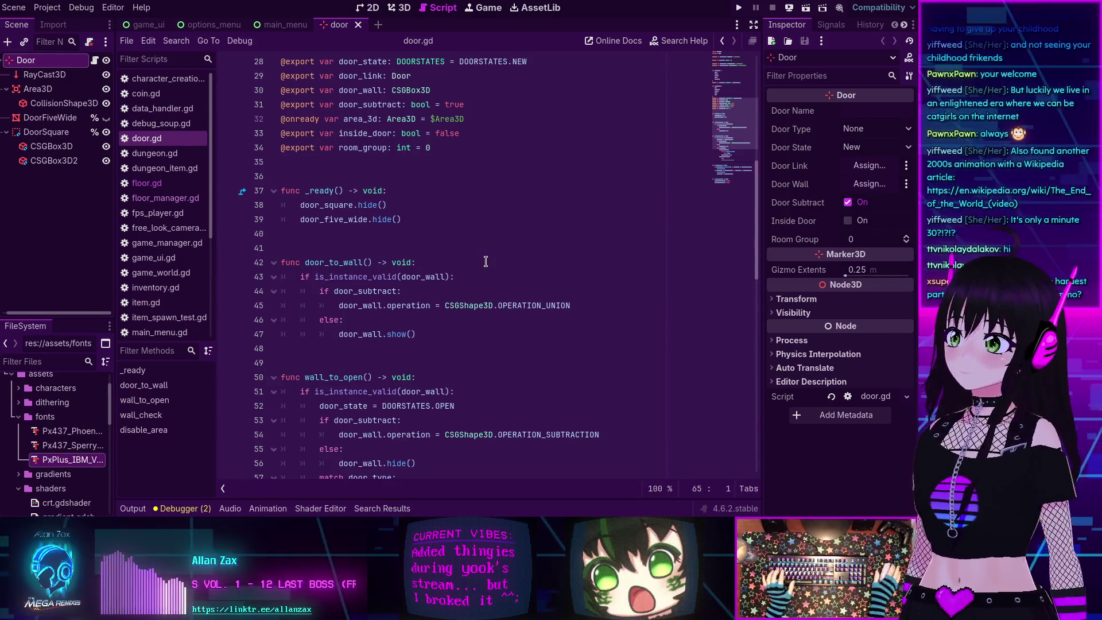
scroll(486, 262, up, 4)
scroll(484, 272, up, 2)
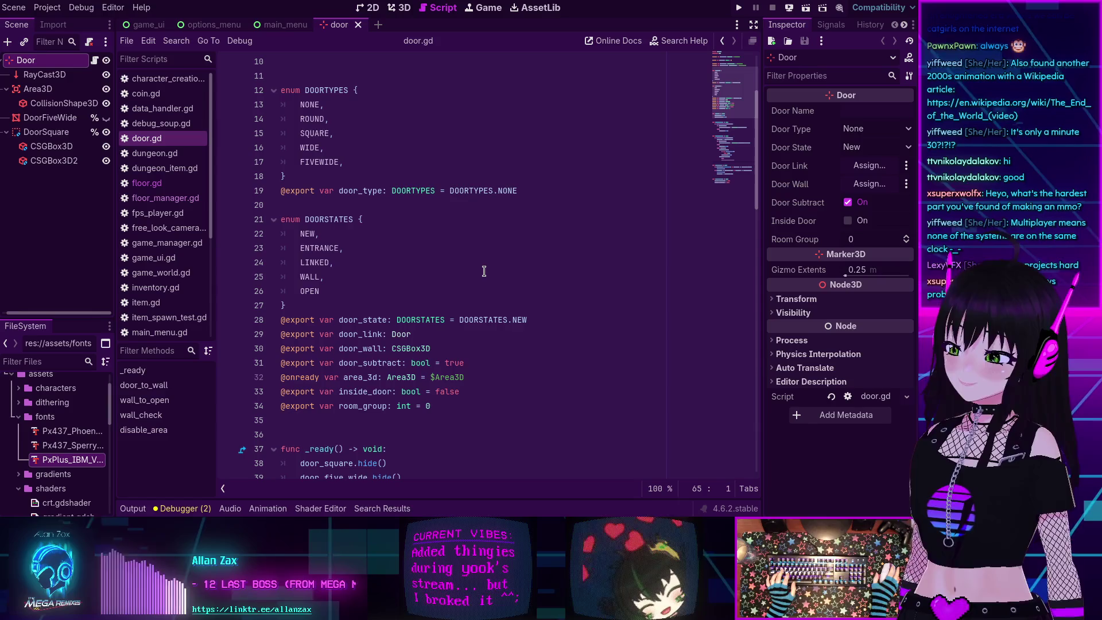
scroll(484, 271, down, 2)
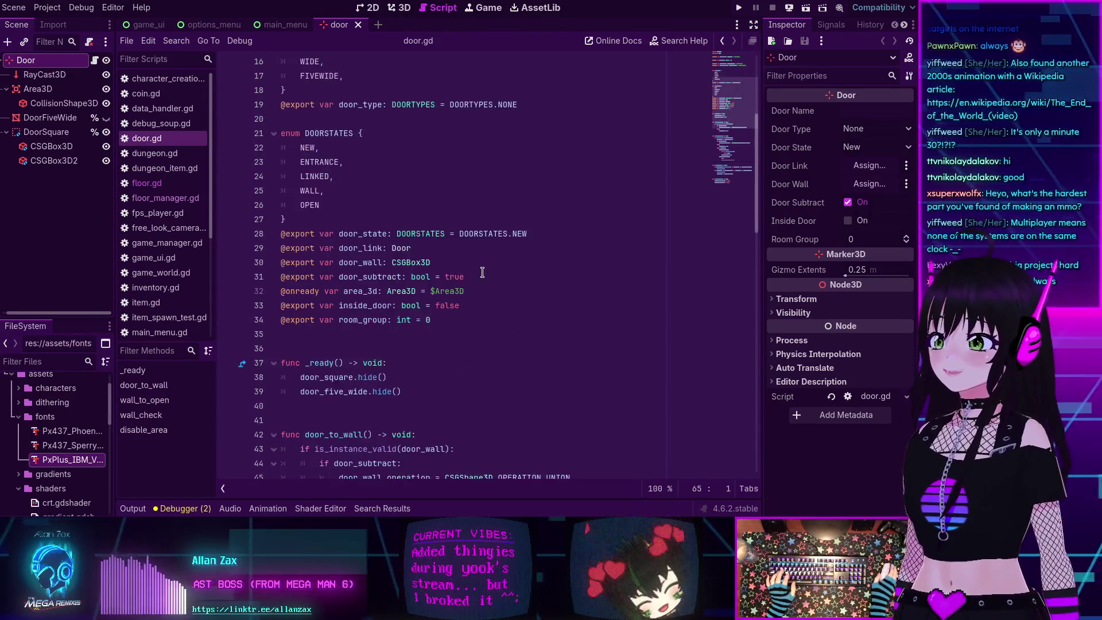
scroll(484, 271, up, 5)
scroll(482, 272, down, 10)
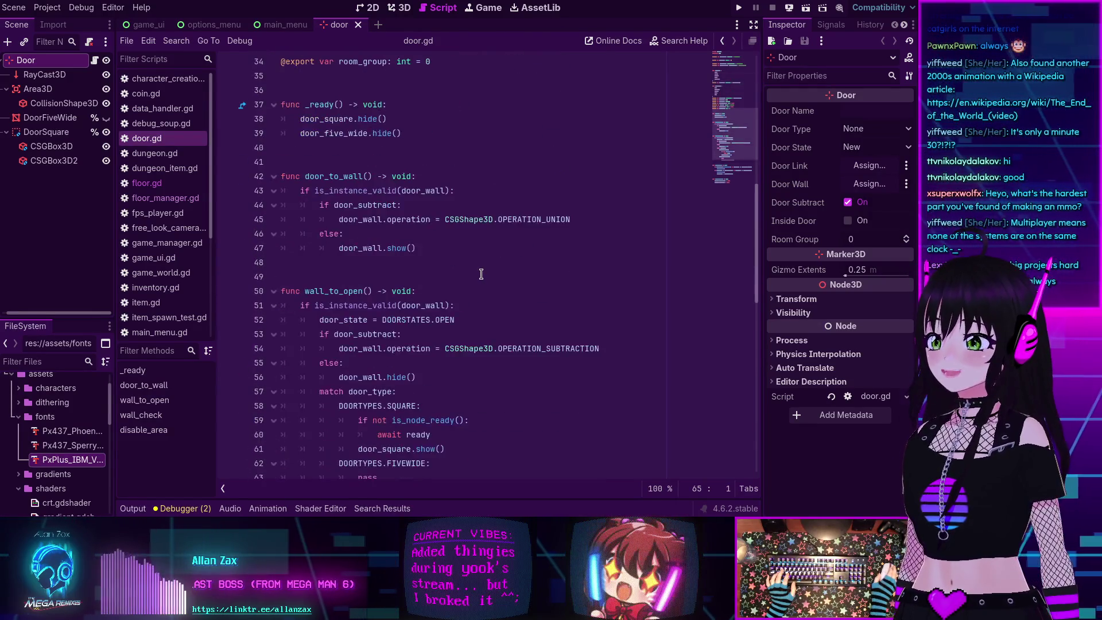
scroll(481, 274, down, 5)
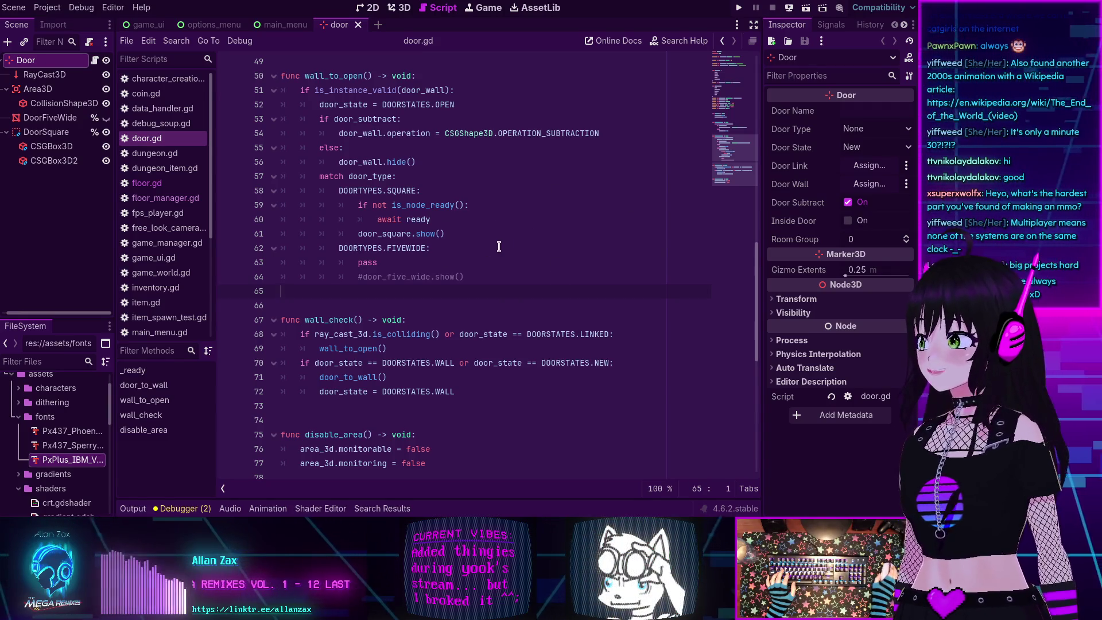
scroll(499, 245, down, 2)
mouse_move(500, 245)
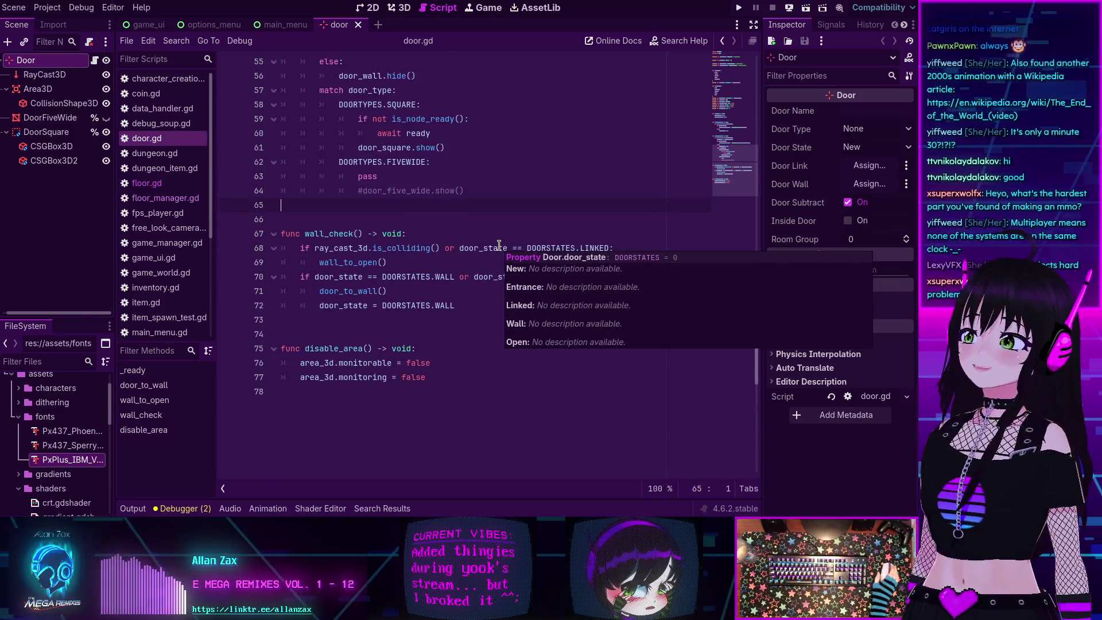
scroll(500, 245, up, 18)
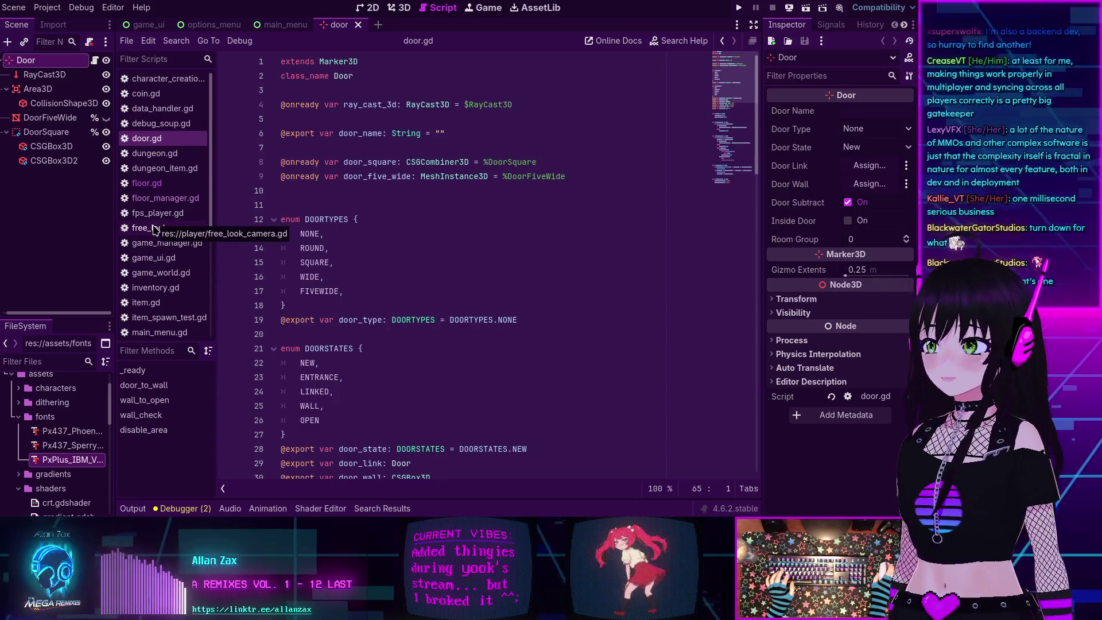
scroll(155, 229, down, 5)
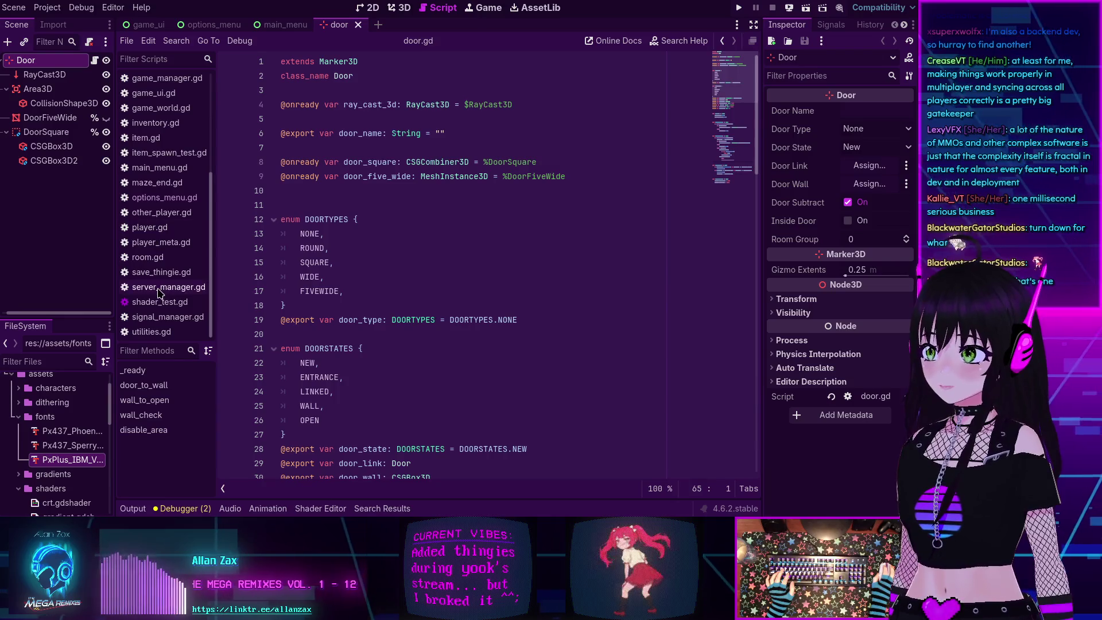
click(159, 290)
scroll(354, 215, down, 20)
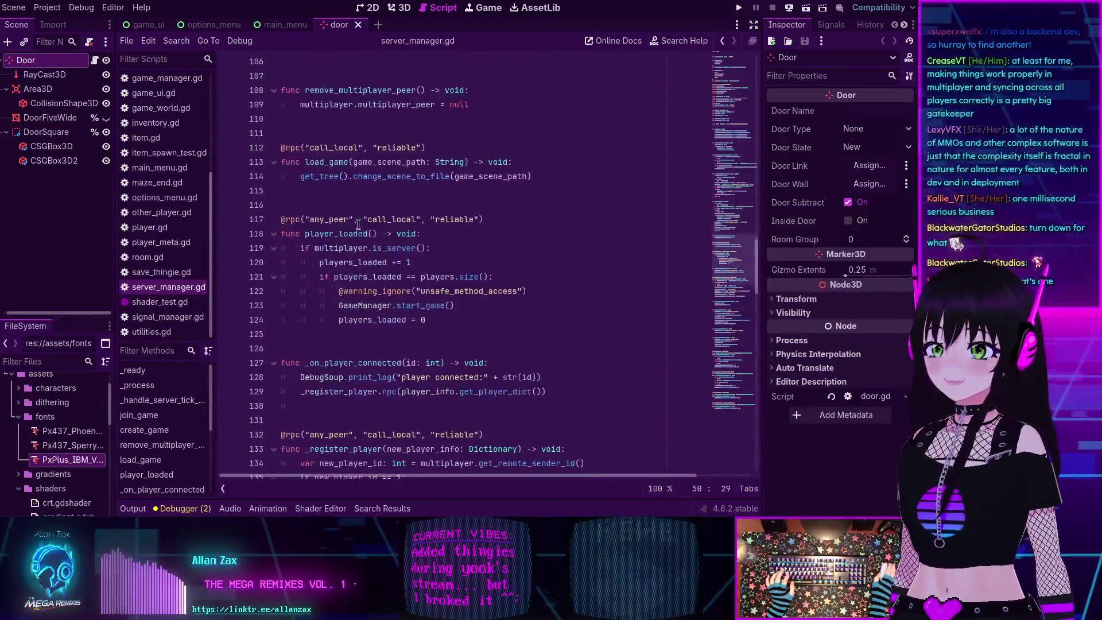
scroll(358, 224, down, 20)
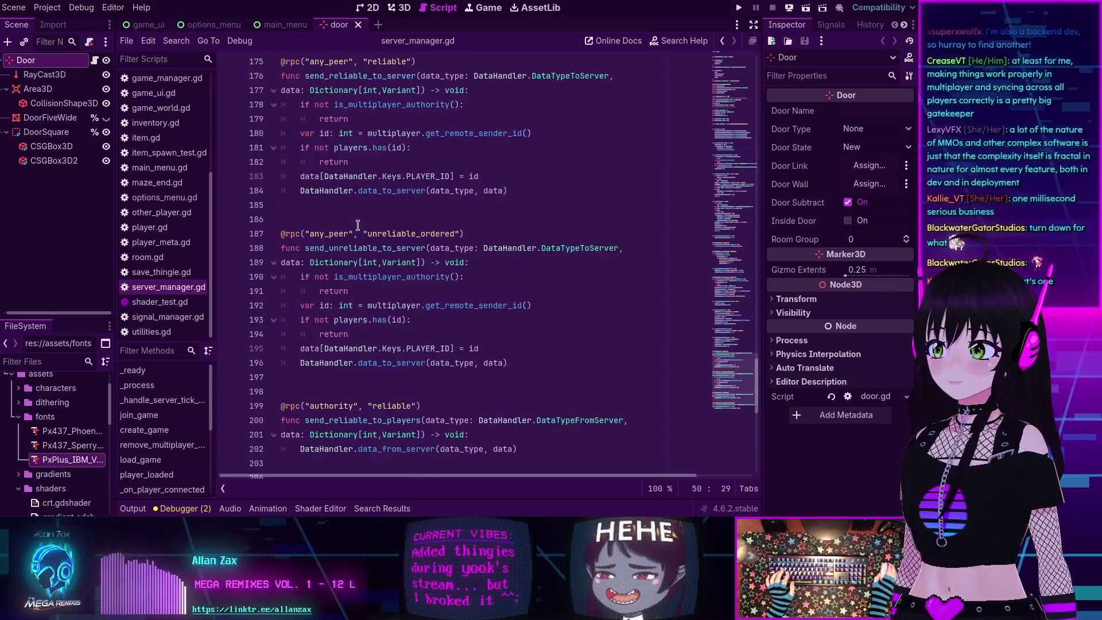
click(754, 24)
scroll(477, 179, up, 4)
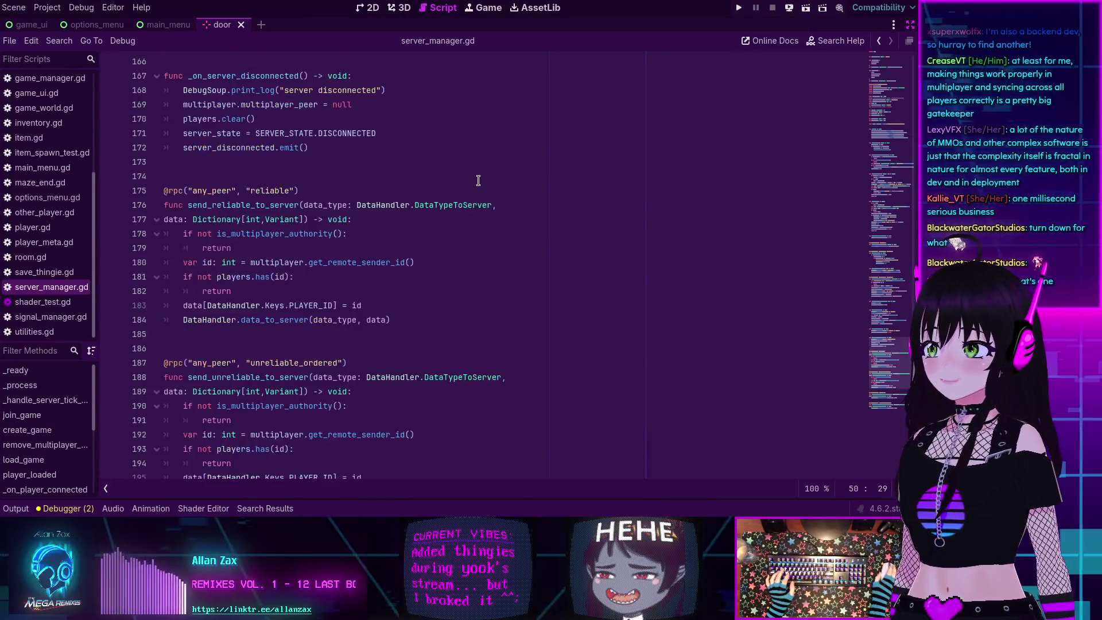
scroll(478, 181, down, 6)
scroll(479, 173, up, 3)
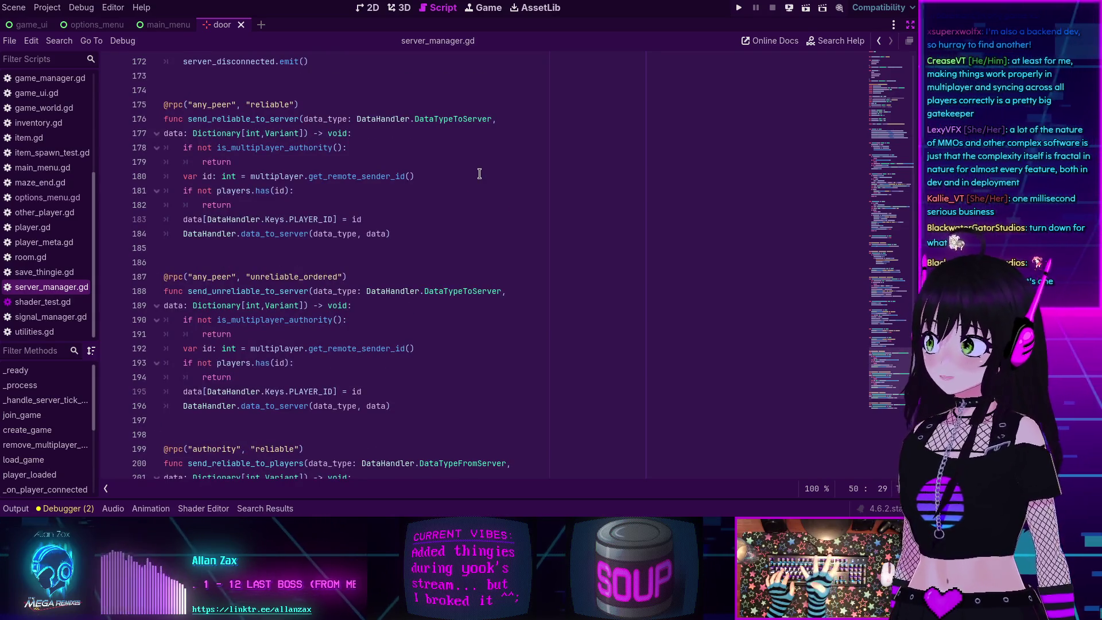
double_click(193, 119)
double_click(259, 292)
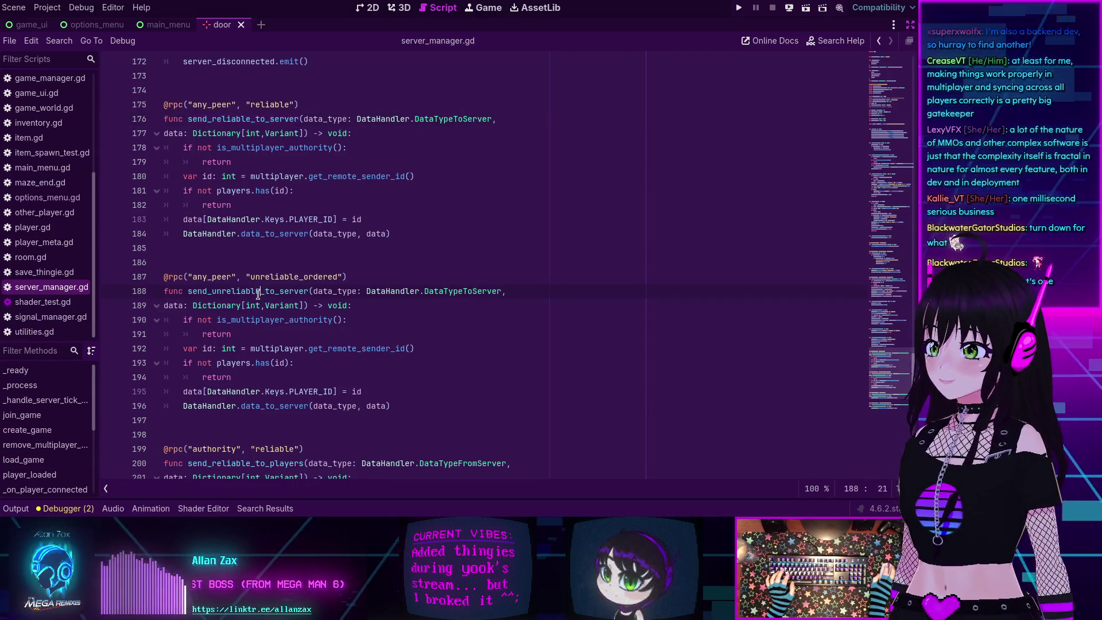
scroll(258, 294, down, 5)
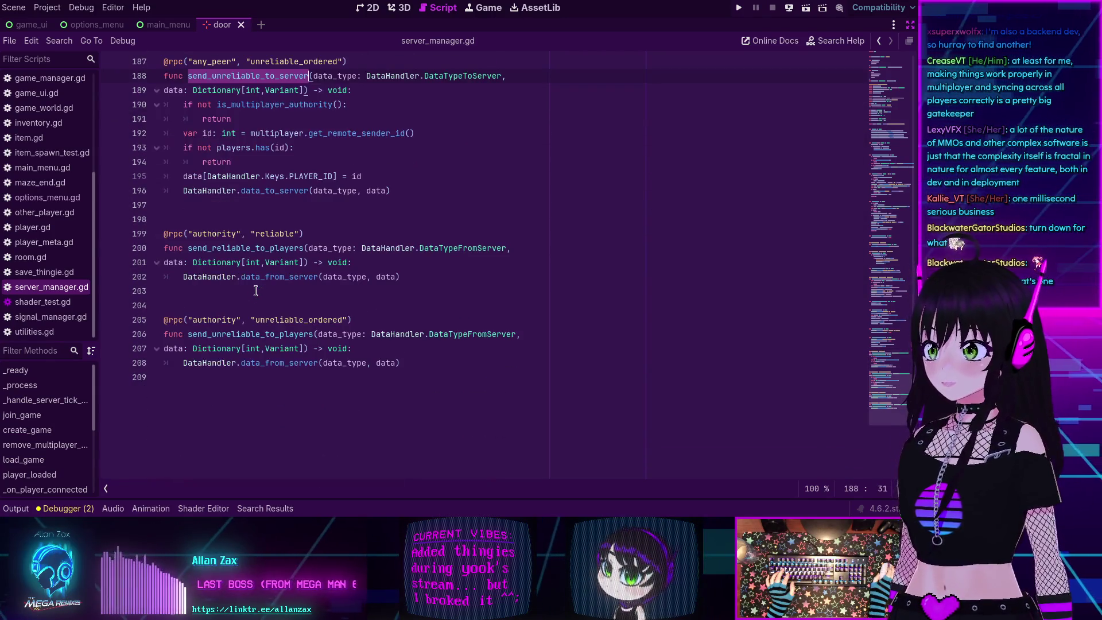
double_click(218, 251)
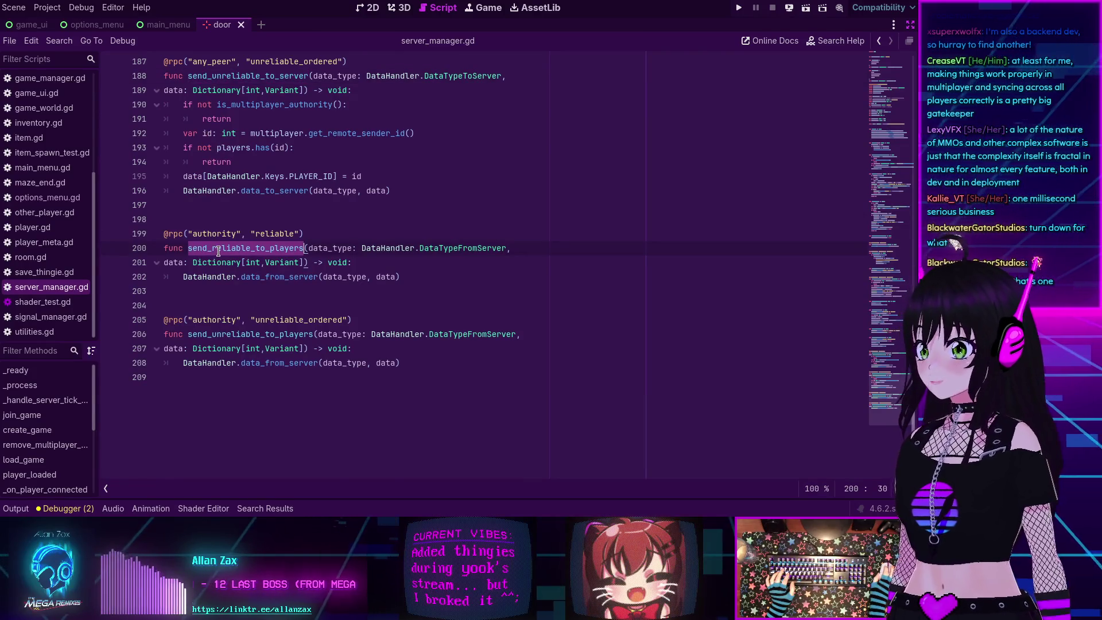
double_click(233, 334)
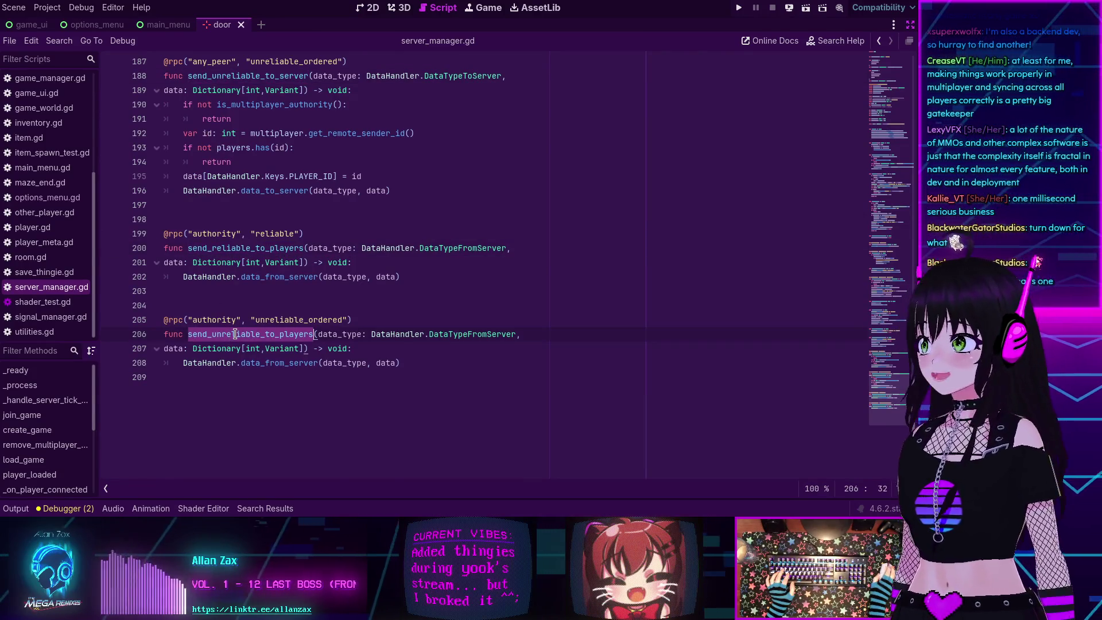
double_click(342, 333)
double_click(176, 348)
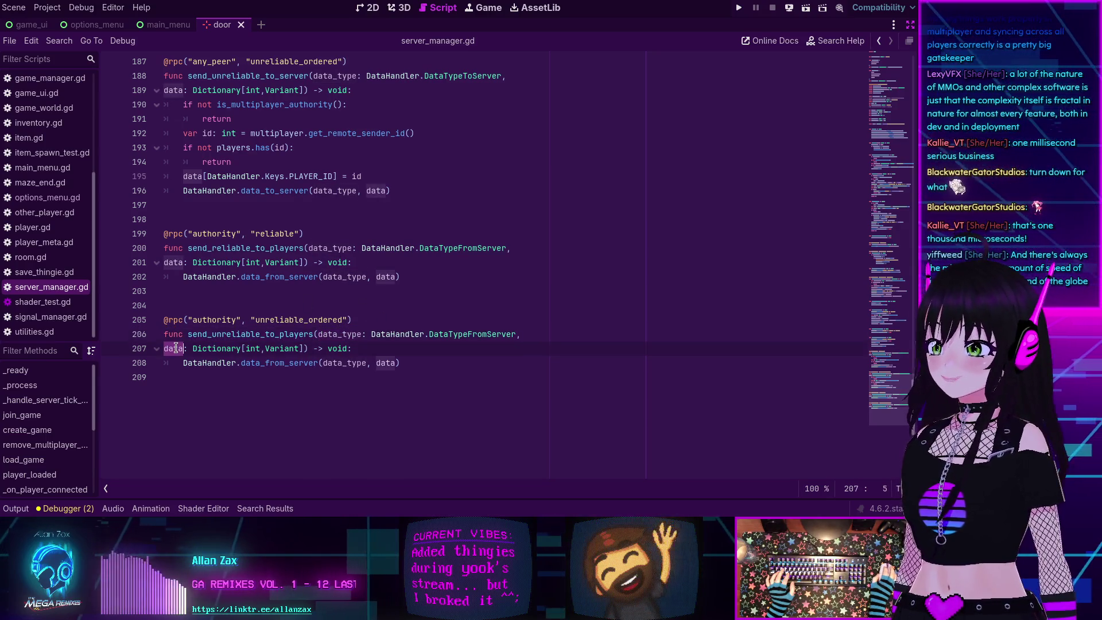
scroll(248, 357, up, 6)
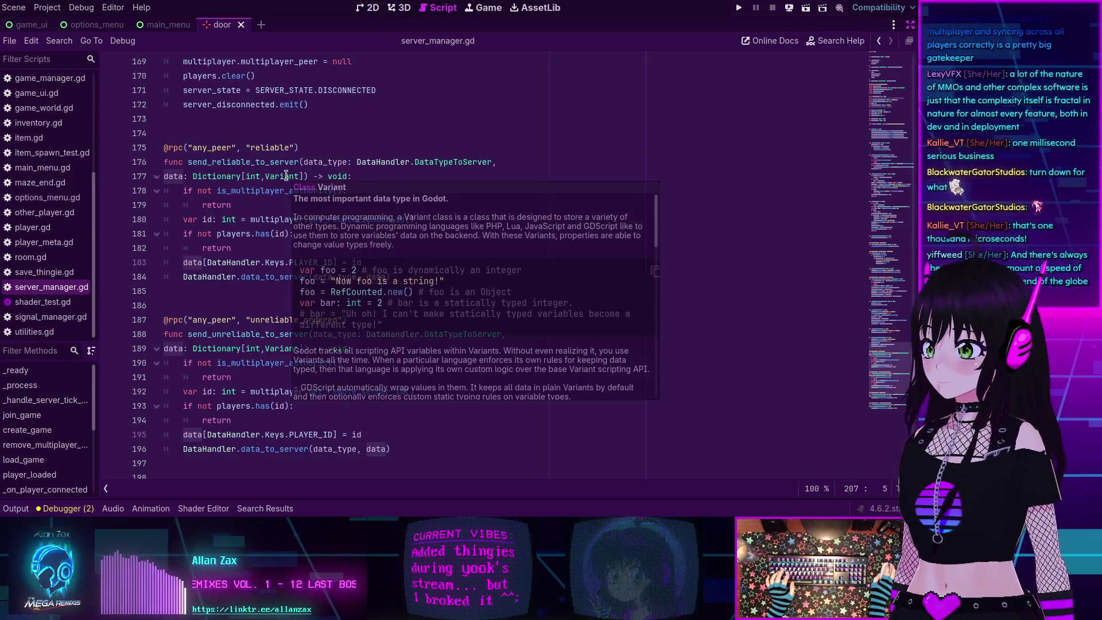
double_click(320, 162)
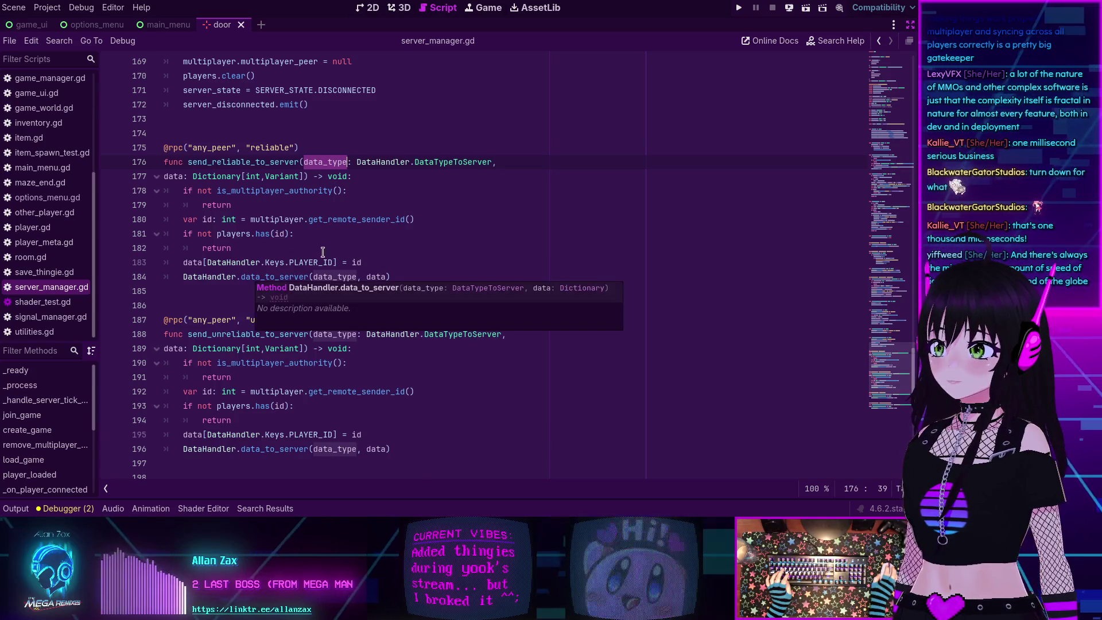
scroll(240, 274, down, 4)
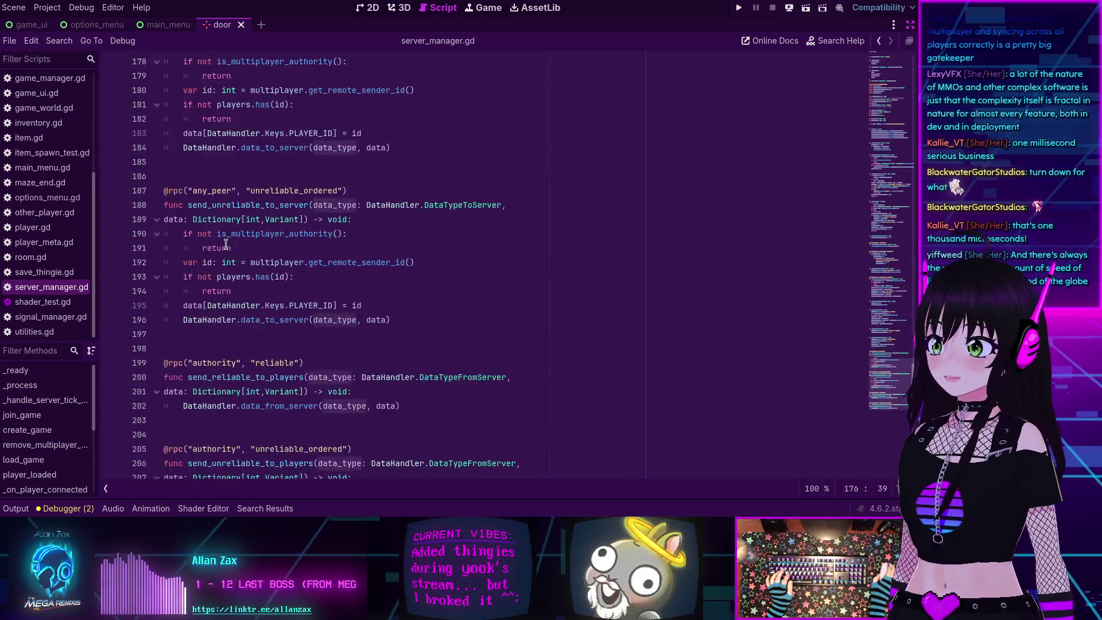
scroll(235, 247, up, 3)
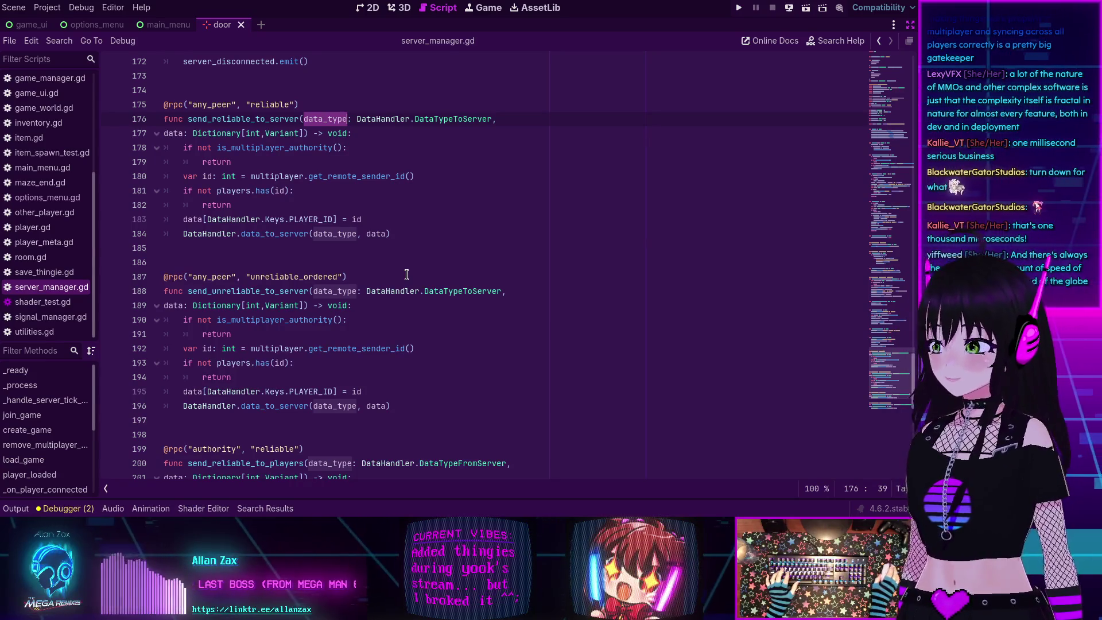
scroll(408, 269, down, 4)
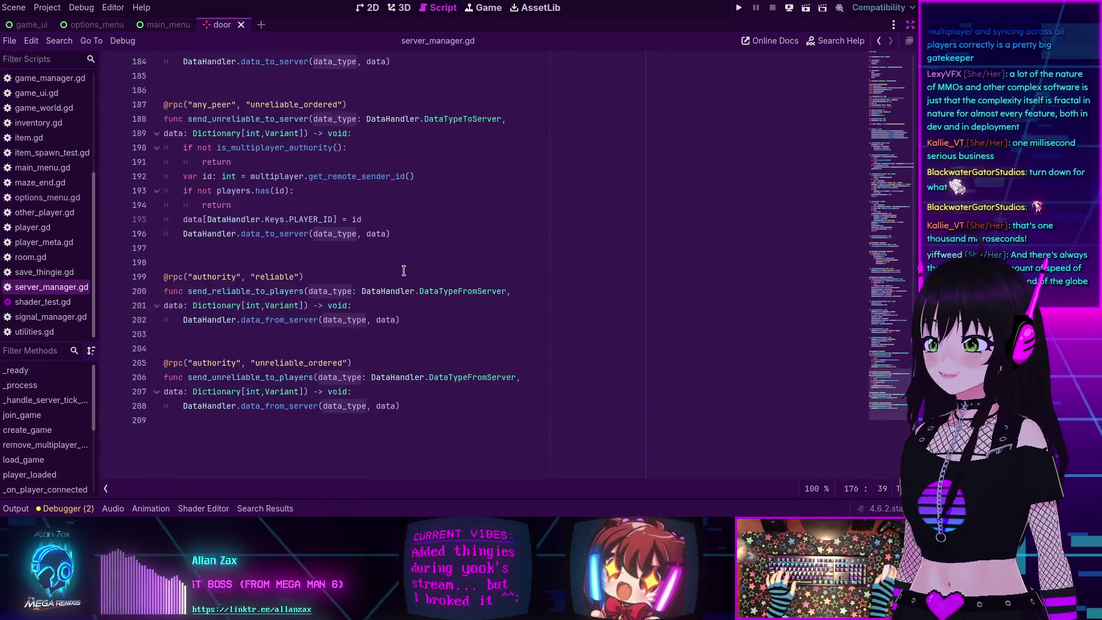
scroll(436, 218, up, 2)
mouse_move(439, 211)
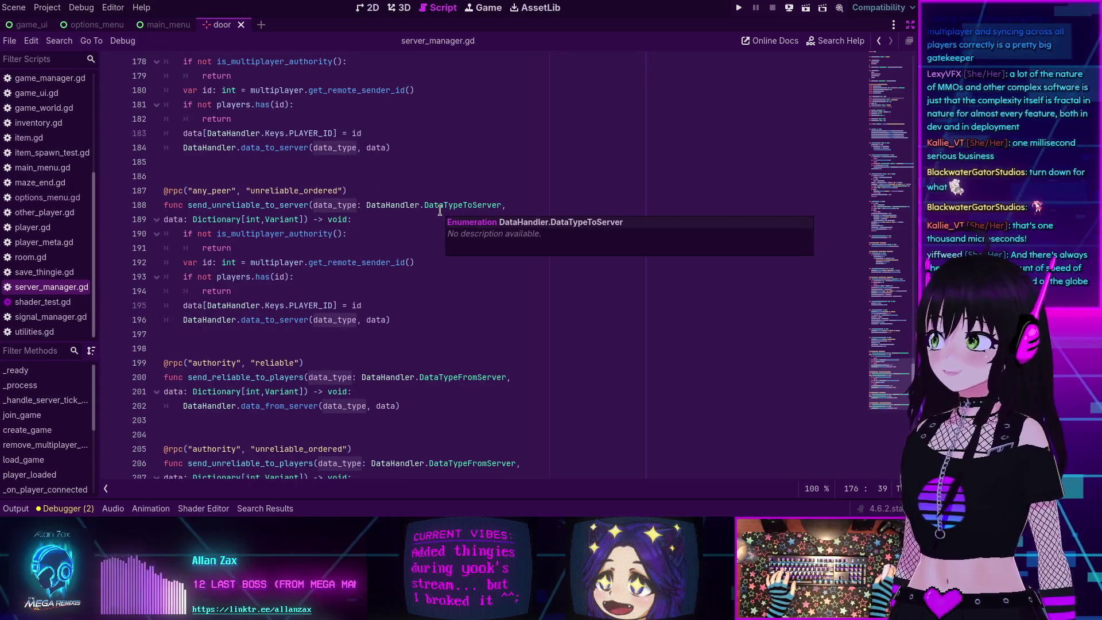
scroll(440, 211, up, 2)
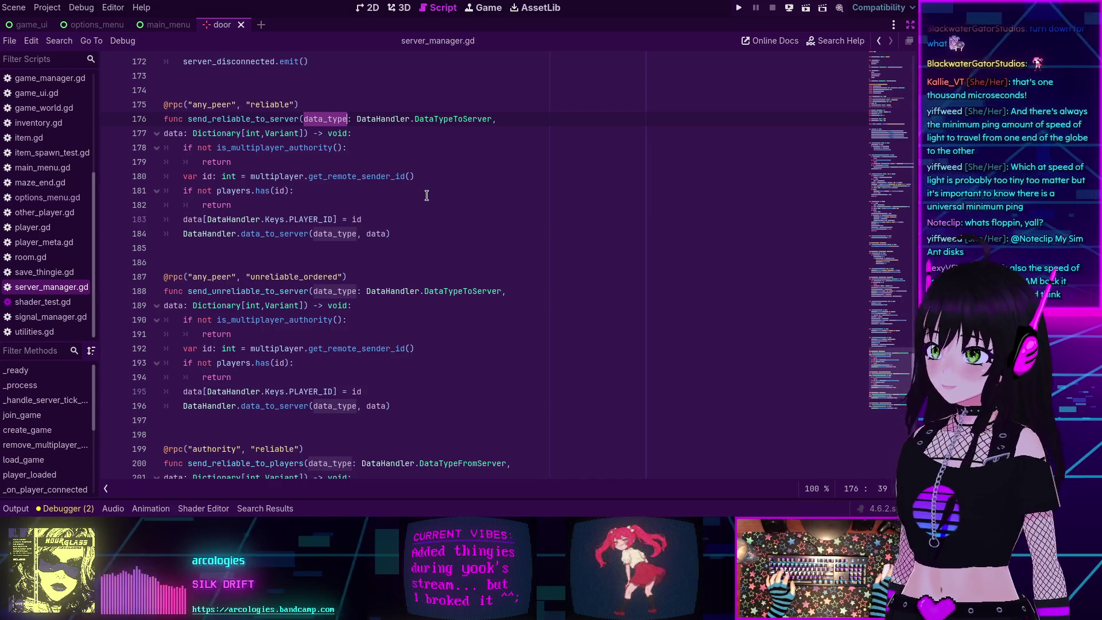
scroll(426, 195, down, 2)
scroll(427, 195, down, 1)
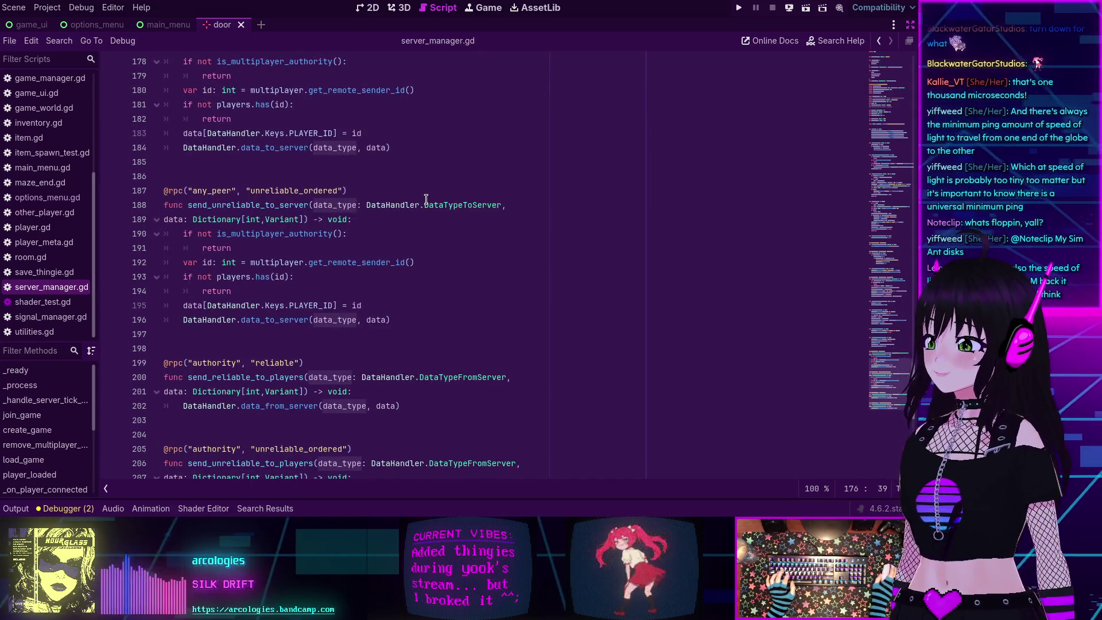
scroll(437, 236, up, 3)
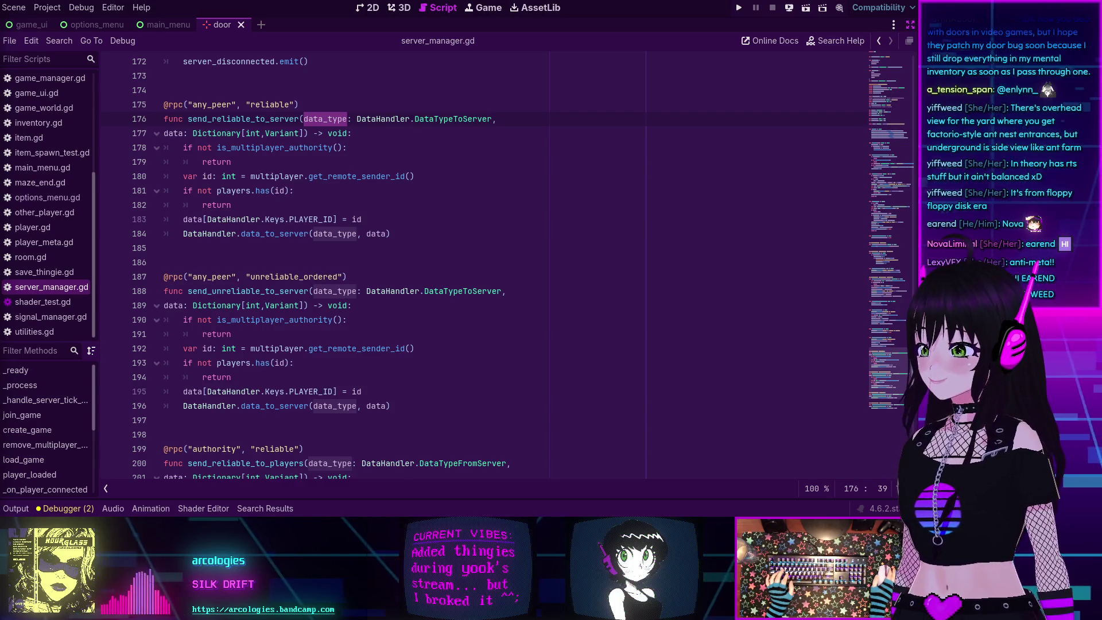
Put the caret at the end of line 193 in server_manager.gd and scroll around send_unreliable_to_players.
click(385, 363)
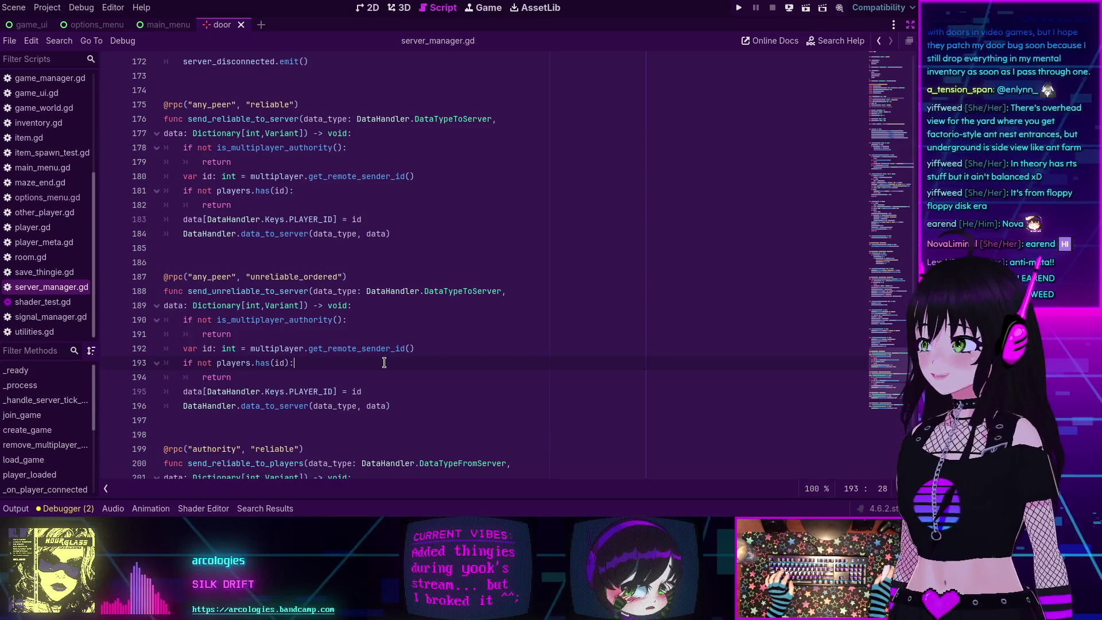
scroll(384, 363, down, 2)
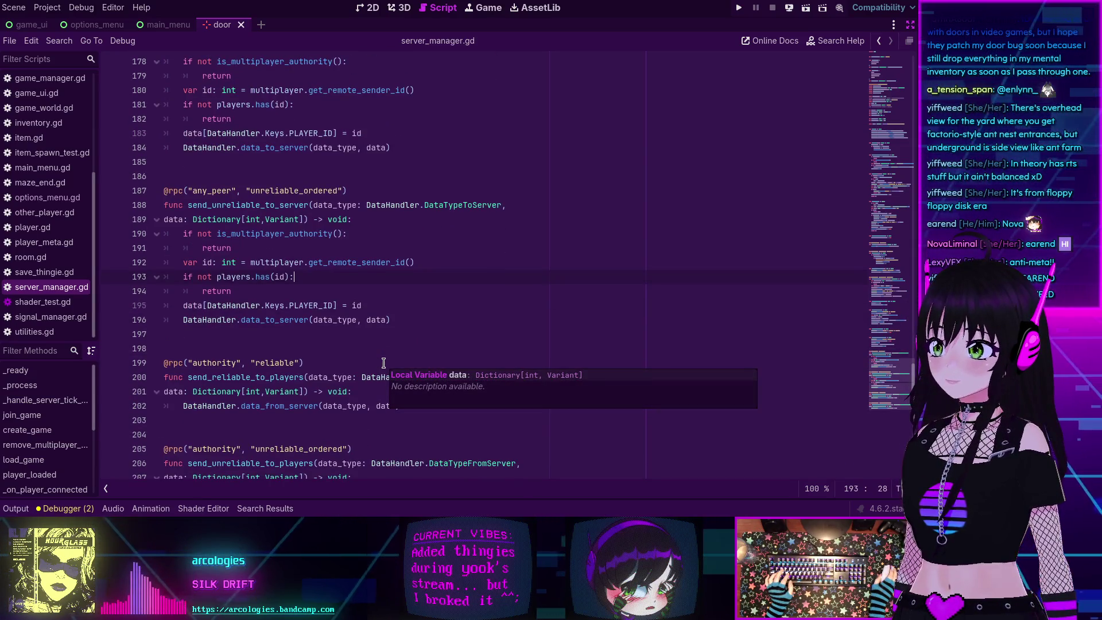
scroll(384, 363, down, 3)
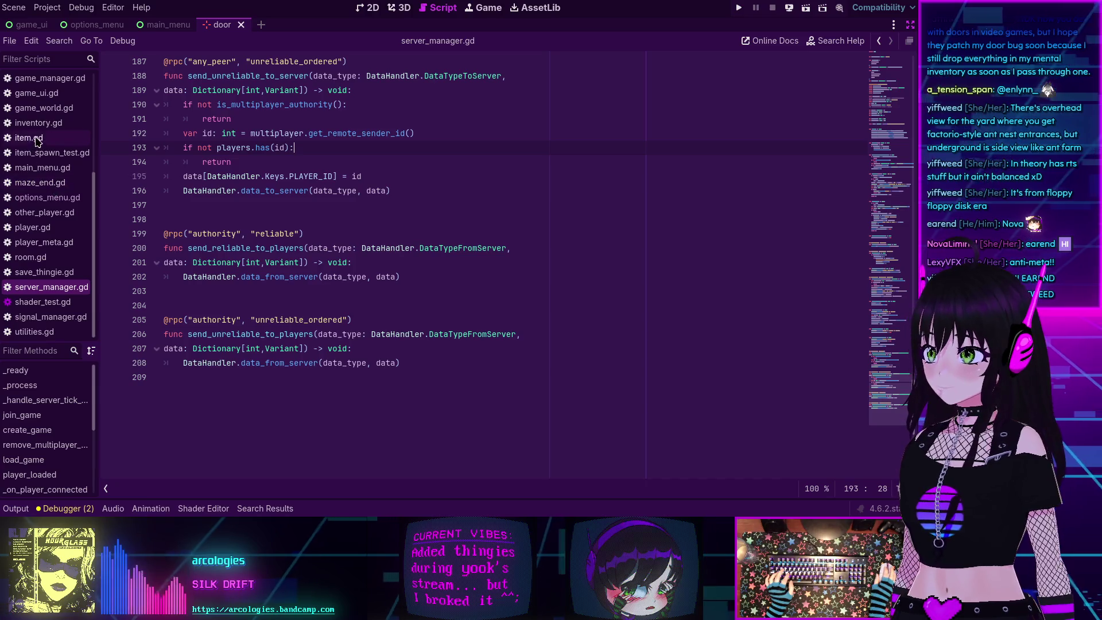
scroll(36, 143, up, 5)
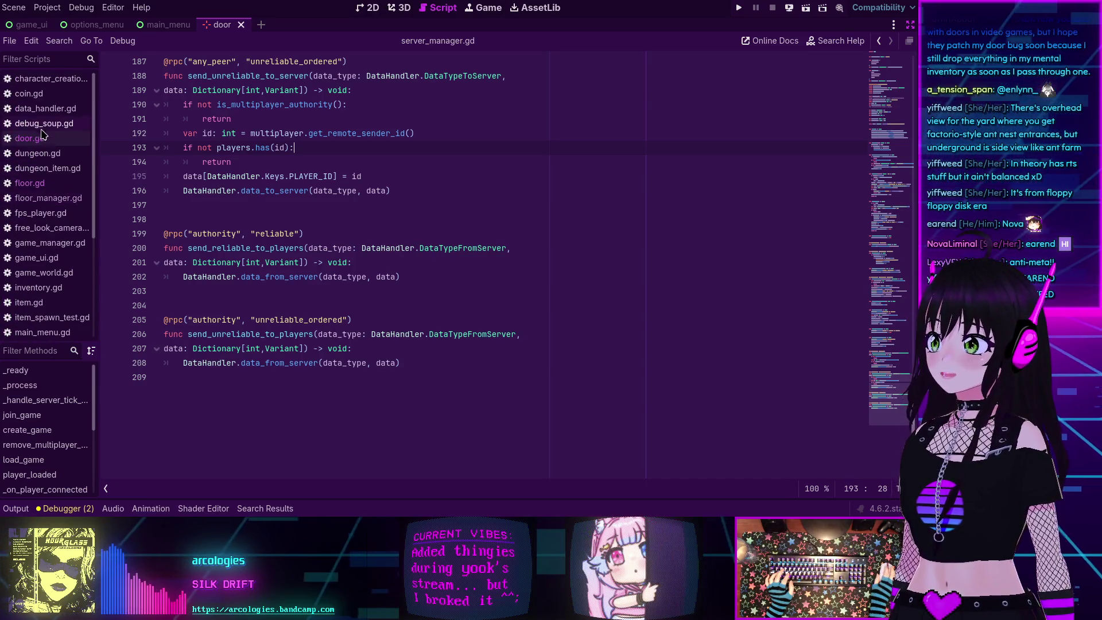
Open door.gd to view its DOORTYPES and DOORSTATES enums, with the caret on blank line 11.
click(34, 139)
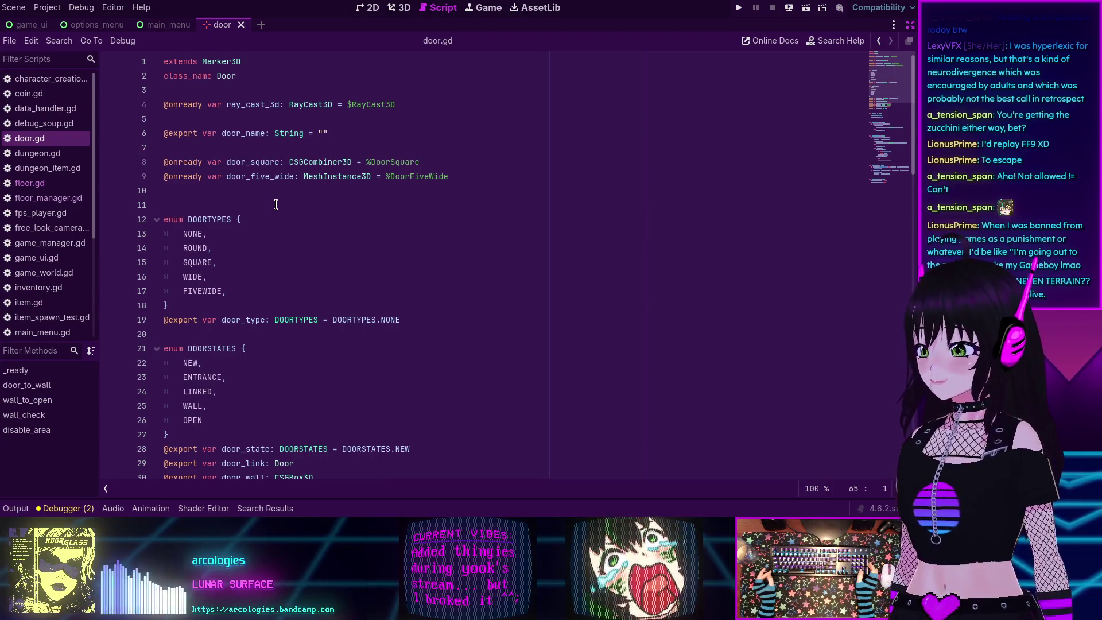
click(453, 208)
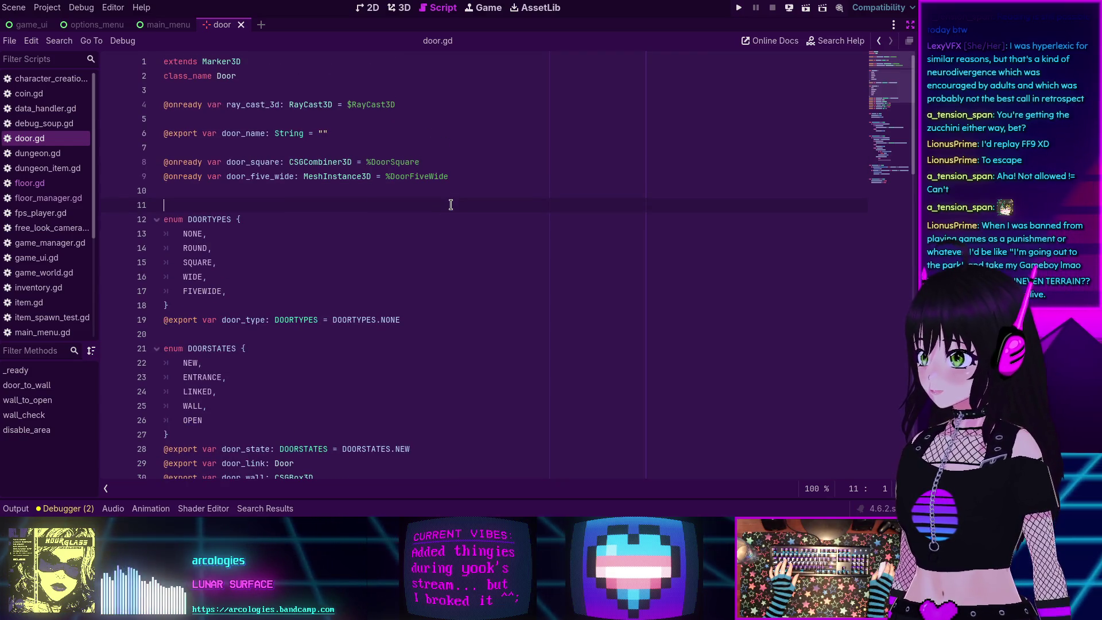
scroll(451, 205, down, 1)
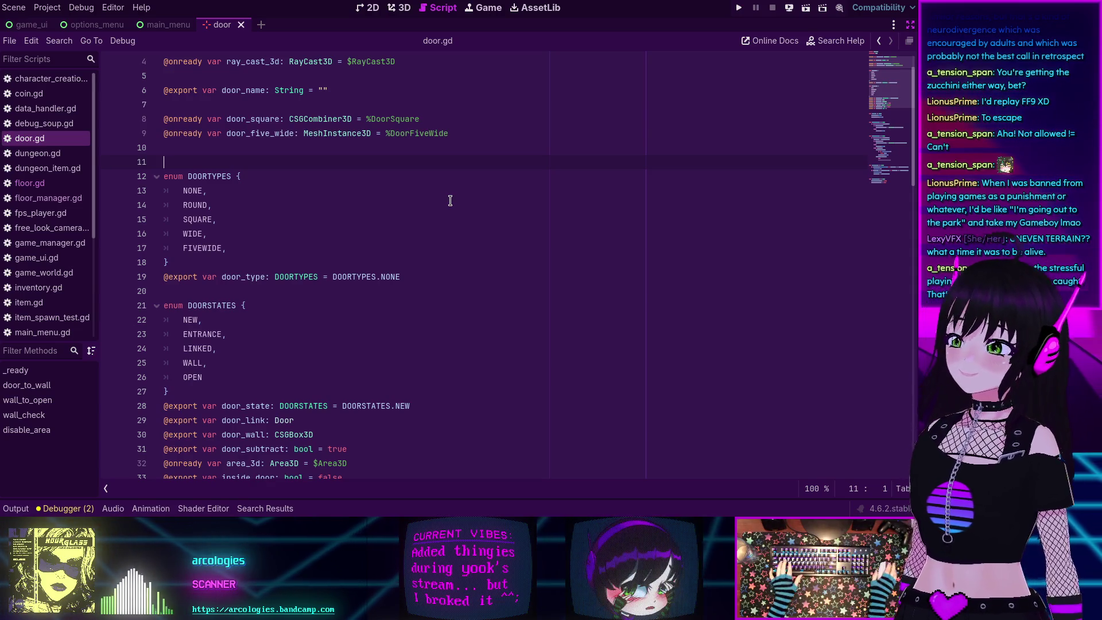
scroll(450, 199, down, 5)
Scroll door.gd through DOORSTATES, _ready, door_to_wall and wall_to_open, then open floor_manager.gd.
scroll(446, 197, down, 1)
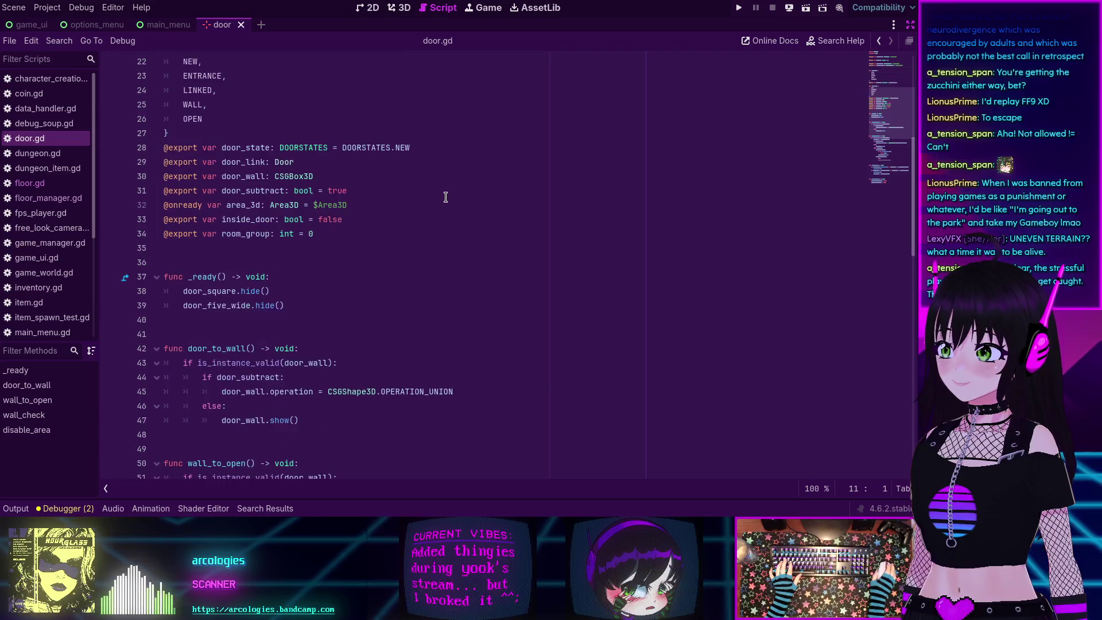
scroll(446, 197, down, 7)
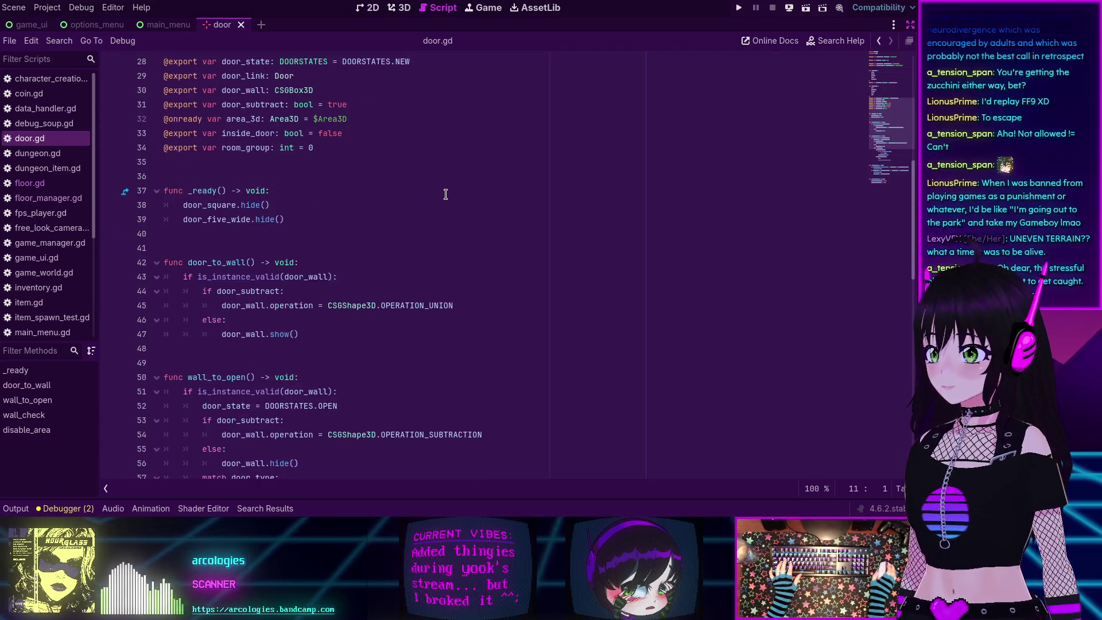
scroll(446, 194, down, 6)
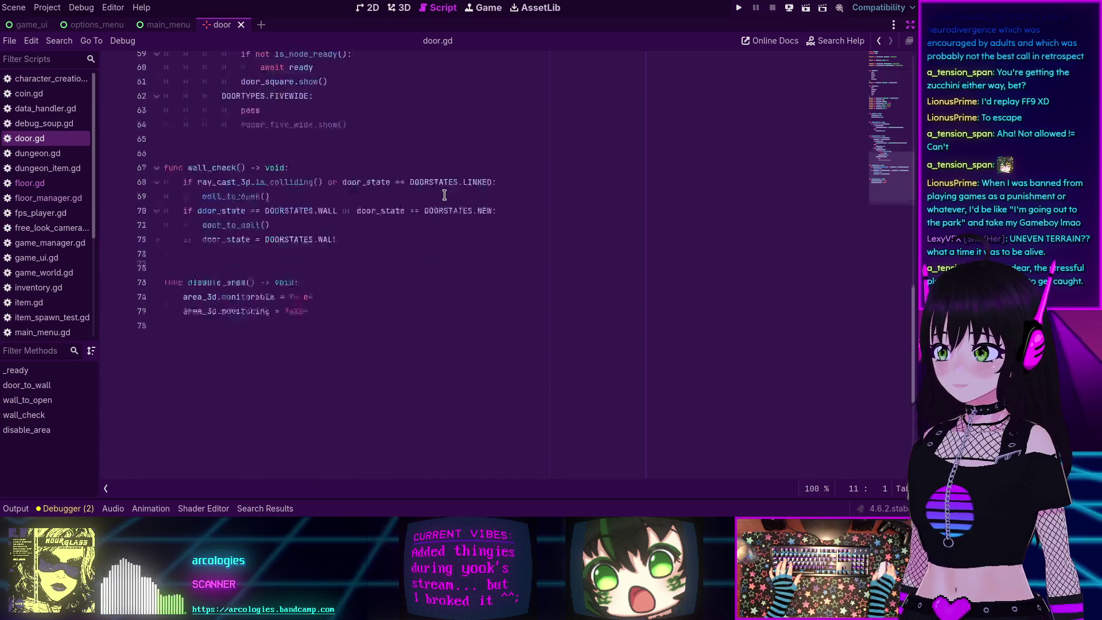
scroll(443, 196, up, 14)
scroll(442, 197, up, 6)
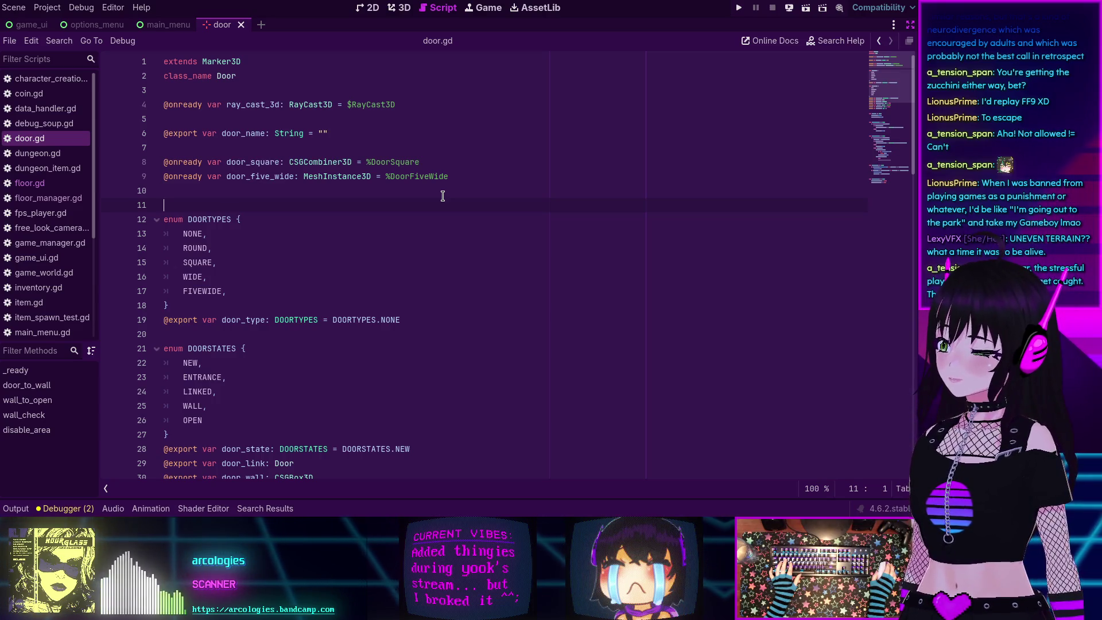
scroll(442, 197, down, 2)
scroll(442, 197, up, 2)
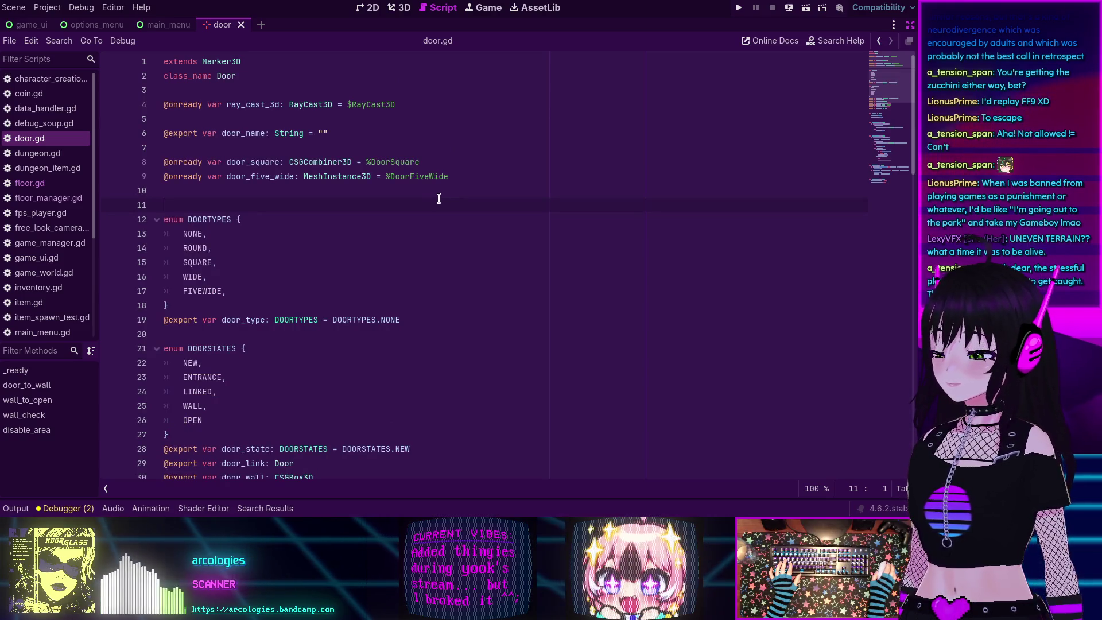
scroll(442, 196, down, 4)
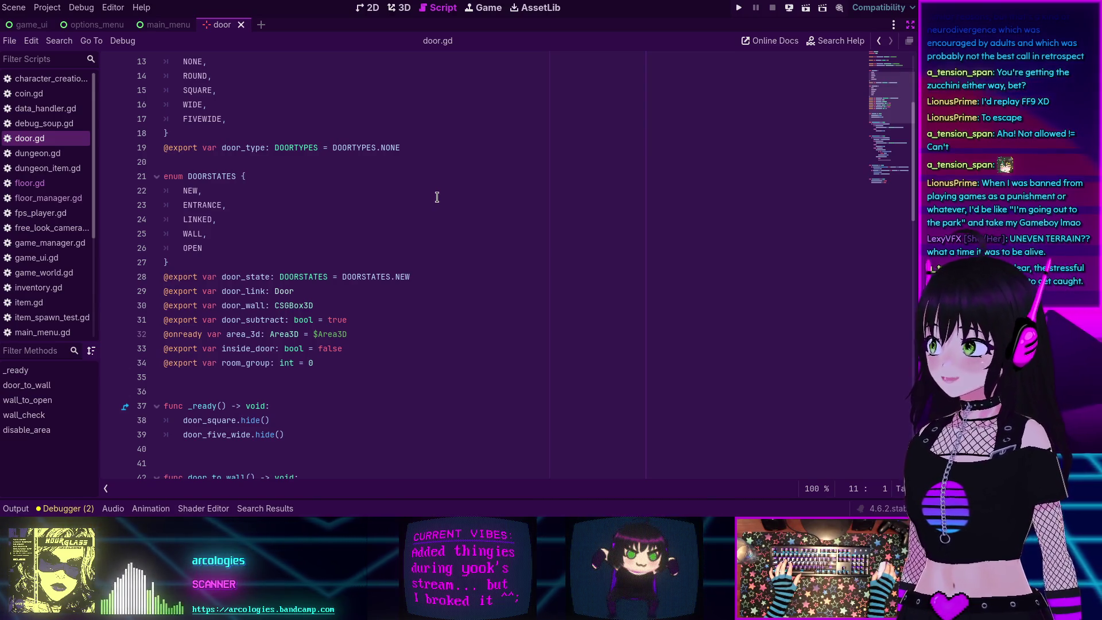
scroll(437, 196, down, 1)
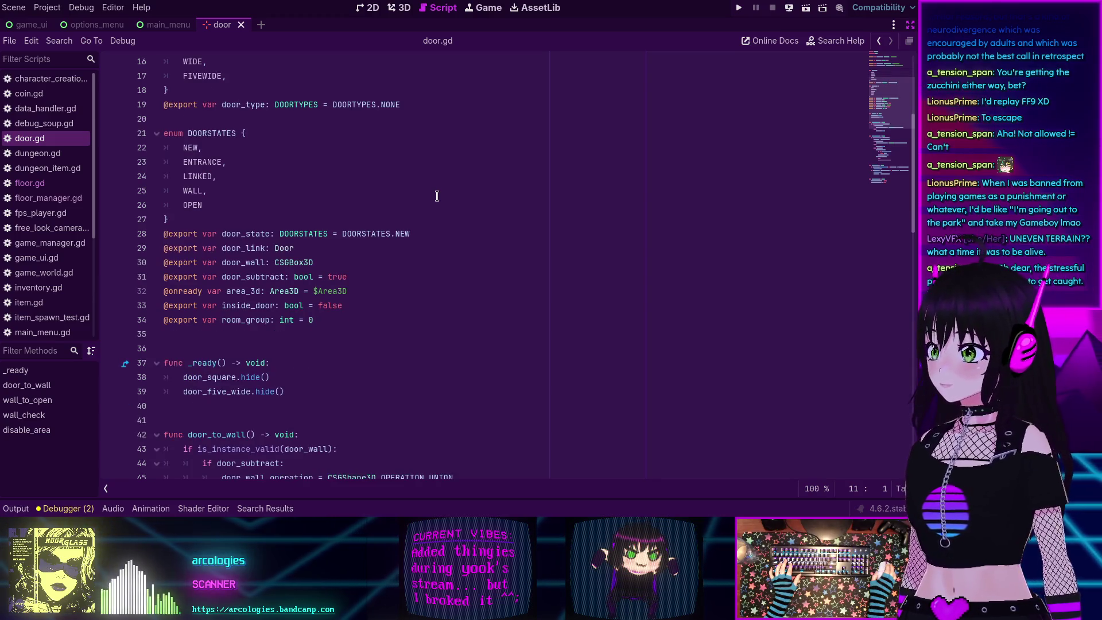
scroll(437, 197, down, 3)
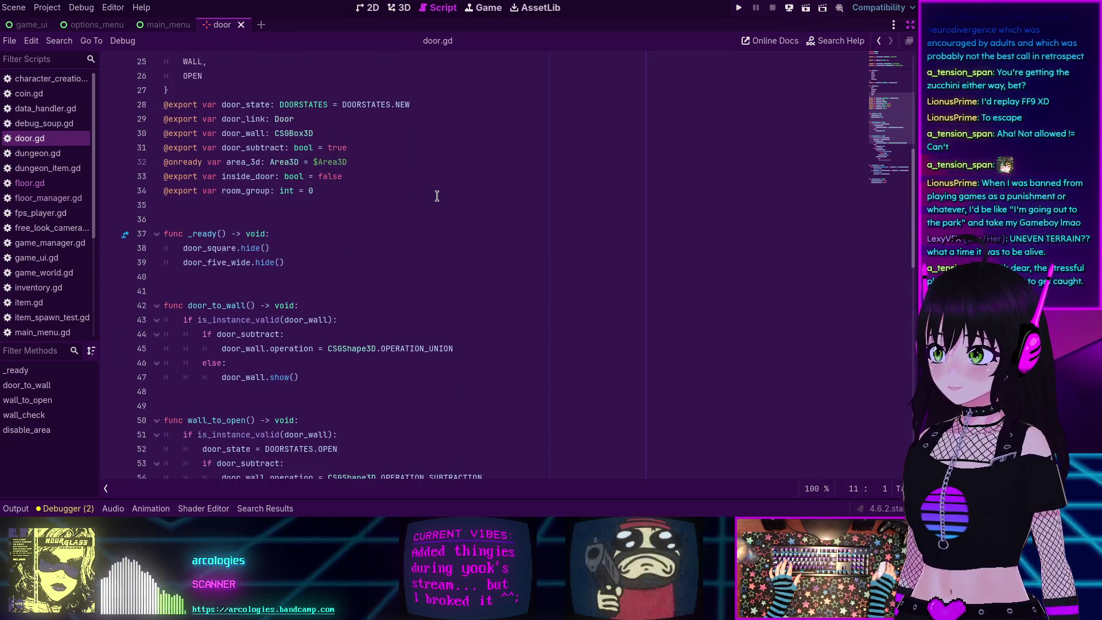
click(24, 198)
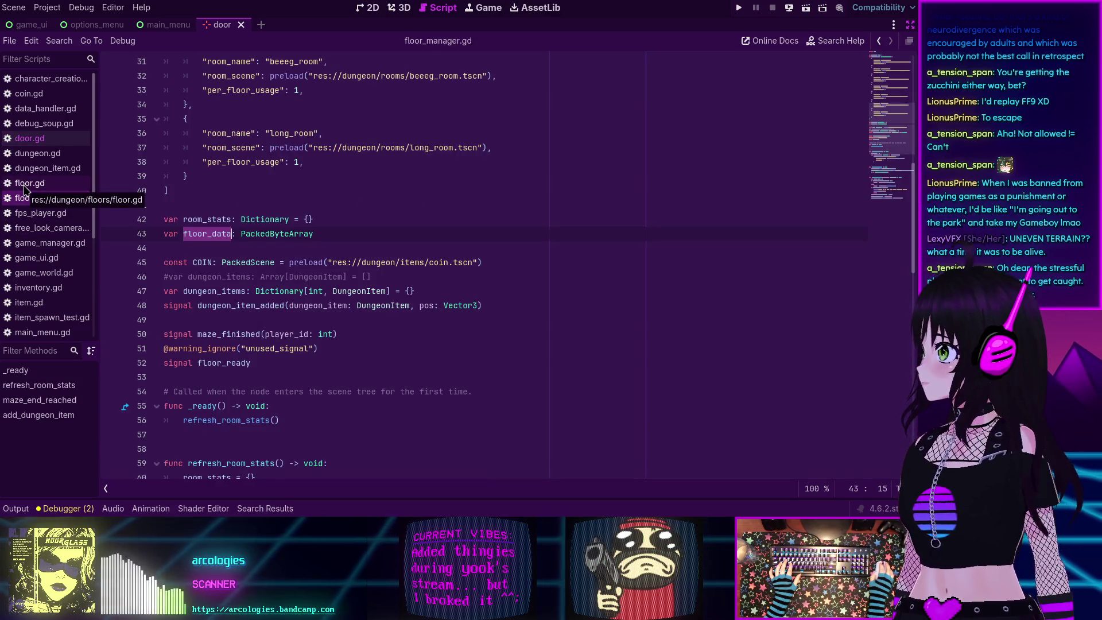
Open floor.gd, scroll past _get_floor_info to _build_floor_from_bytes, and place the caret at line 347.
click(24, 185)
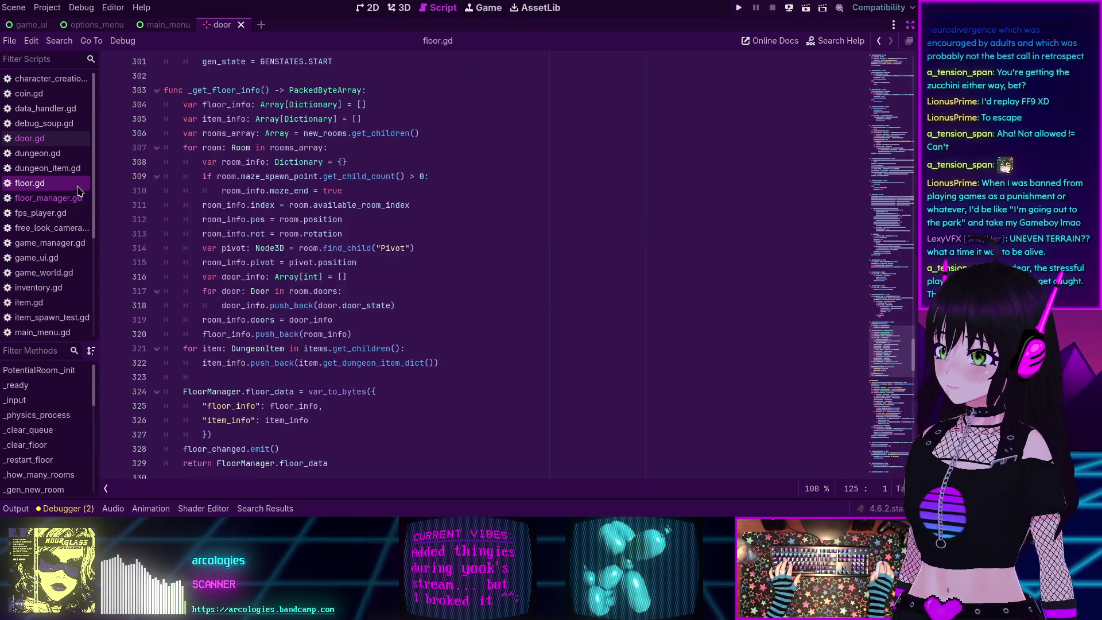
scroll(379, 246, down, 1)
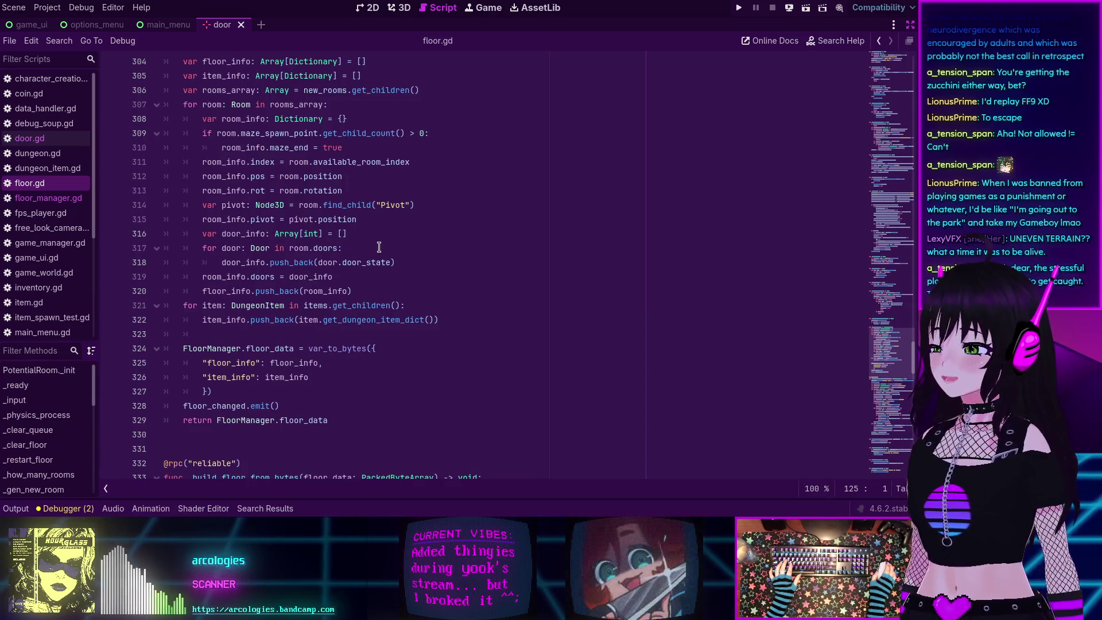
scroll(379, 247, down, 4)
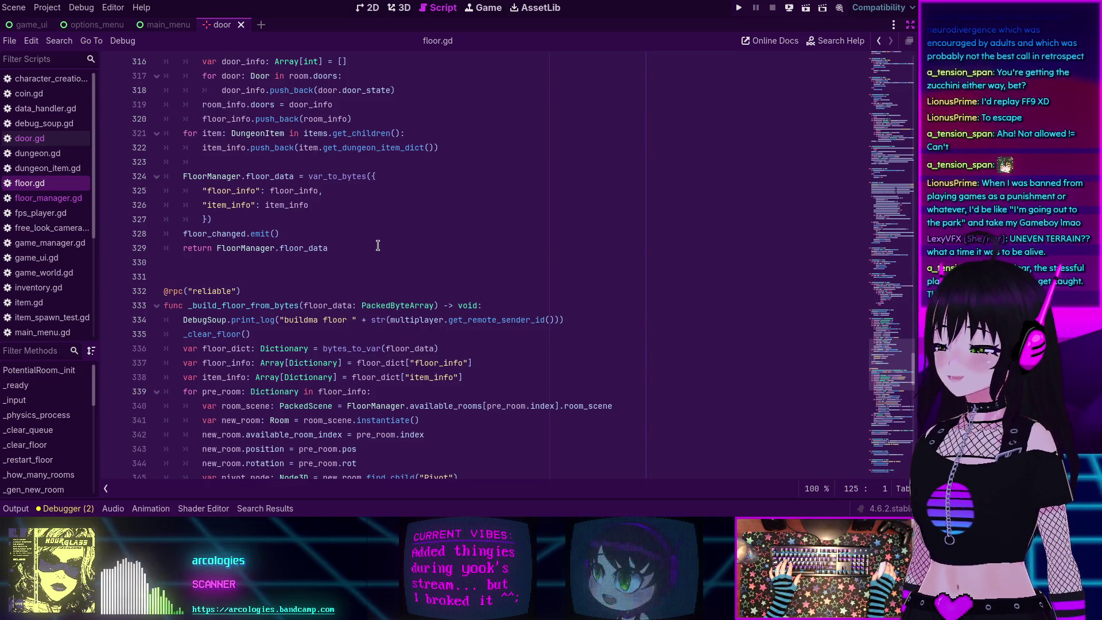
scroll(378, 246, down, 2)
scroll(378, 246, down, 5)
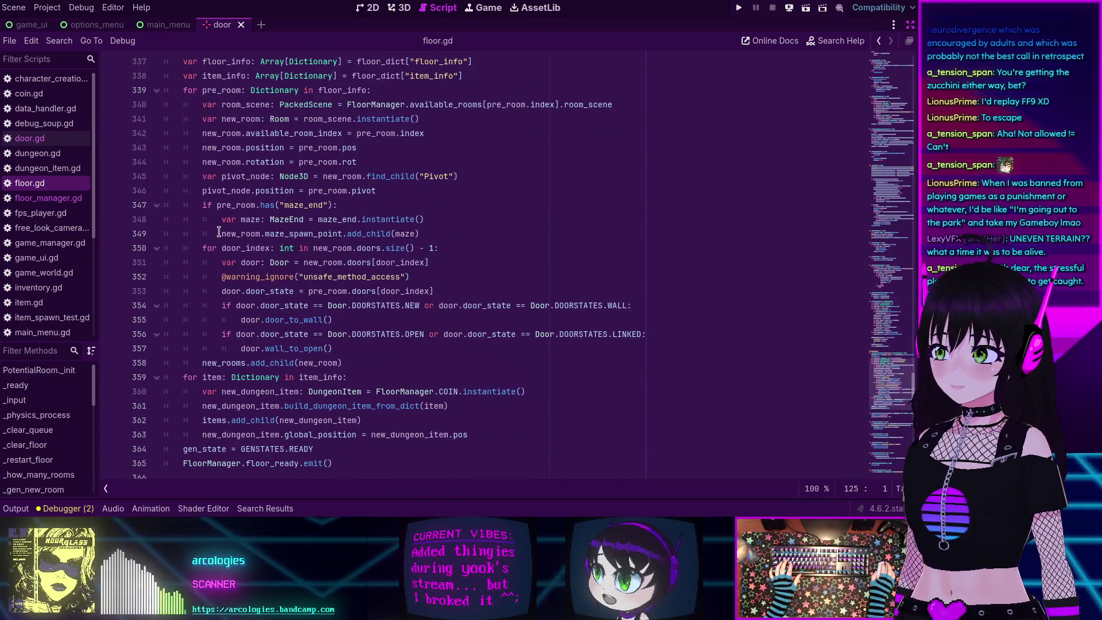
click(339, 206)
Scroll from _build_floor_from_bytes back up to _get_floor_info, which packs rooms and items into floor_data.
scroll(270, 224, up, 2)
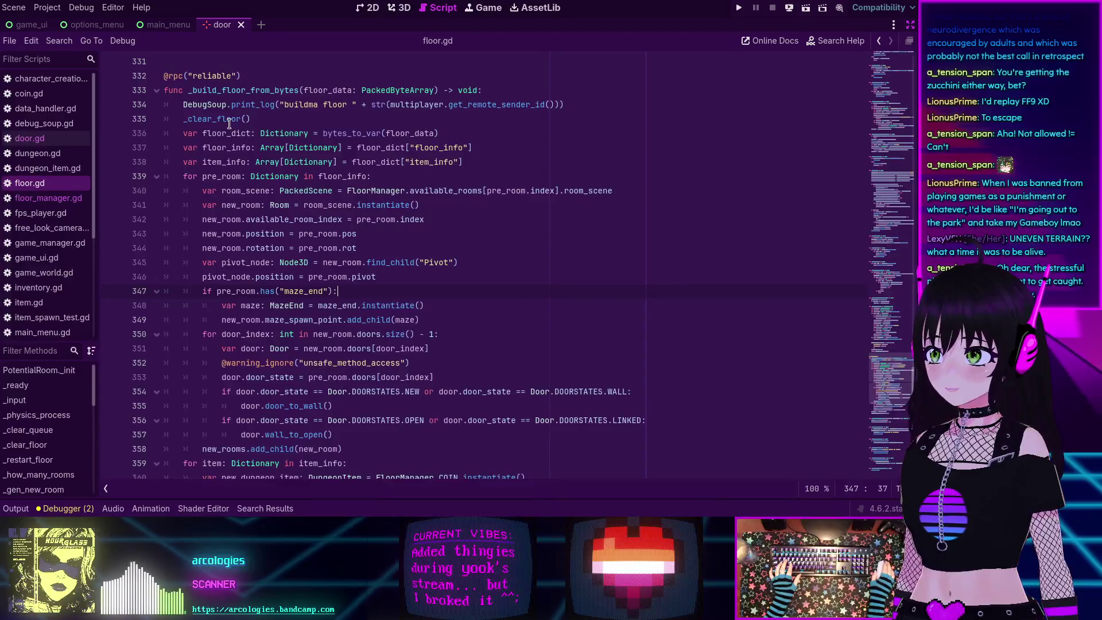
mouse_move(230, 126)
scroll(269, 167, down, 3)
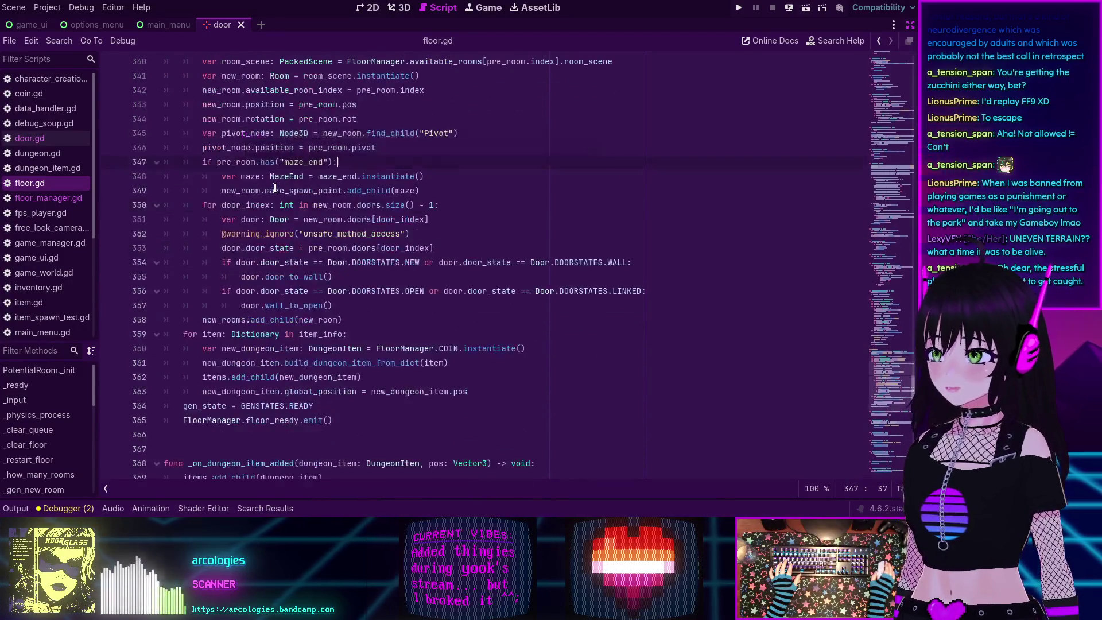
scroll(270, 184, down, 1)
scroll(269, 187, up, 3)
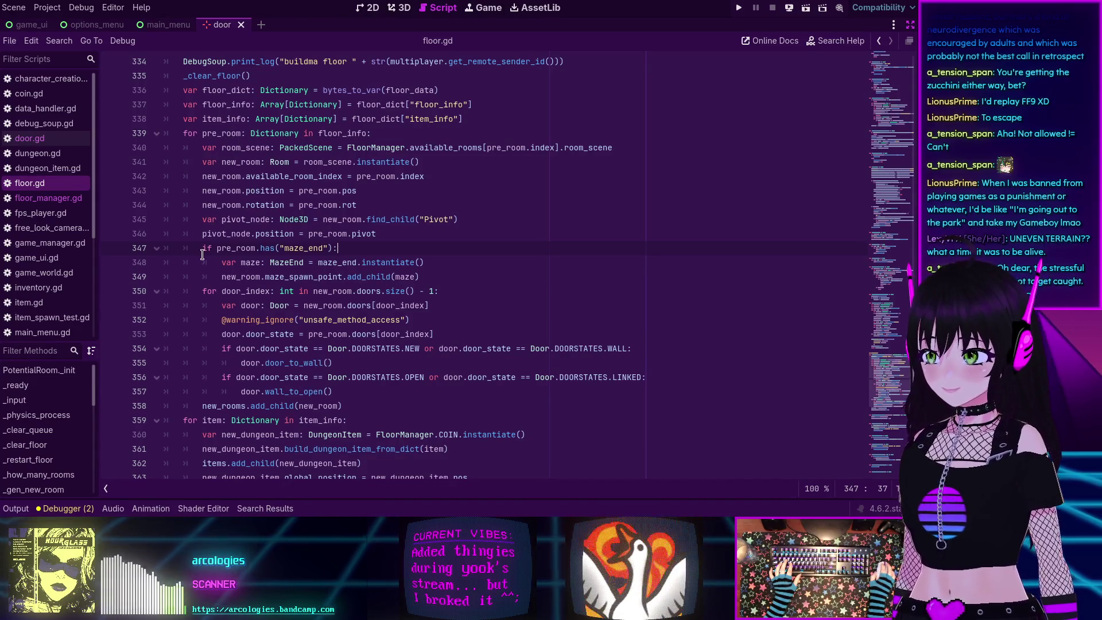
scroll(196, 239, up, 1)
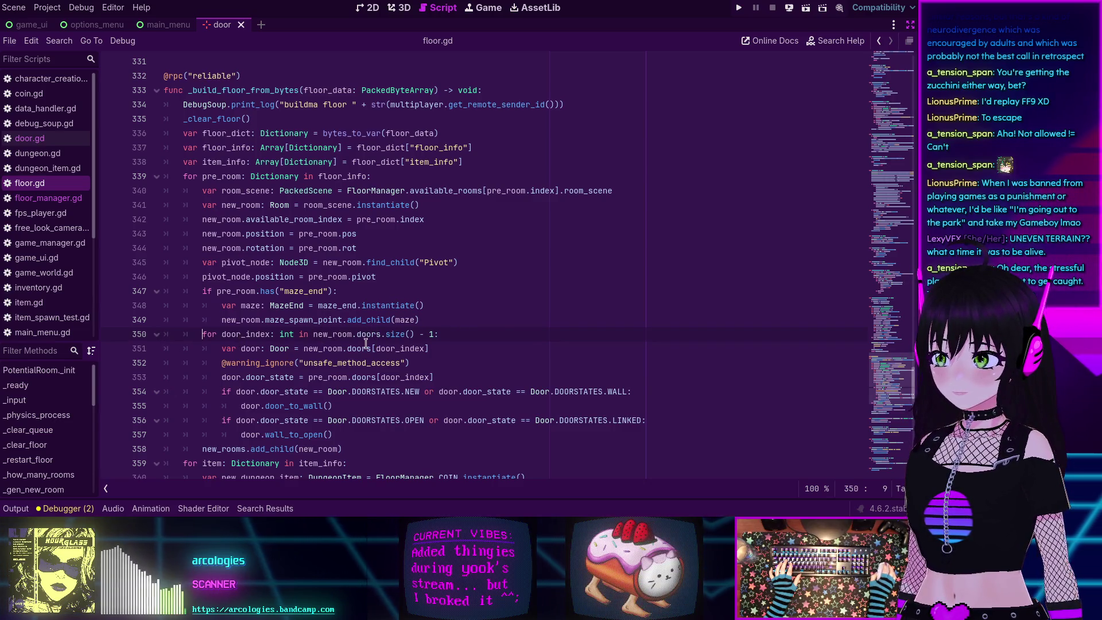
scroll(367, 335, up, 8)
scroll(364, 342, up, 2)
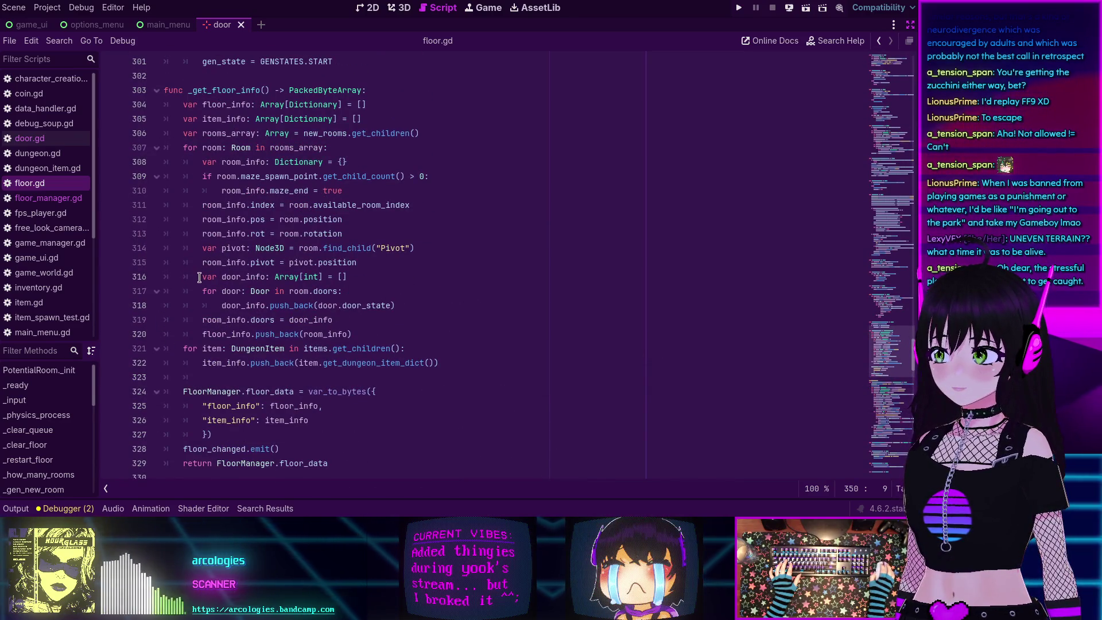
double_click(236, 278)
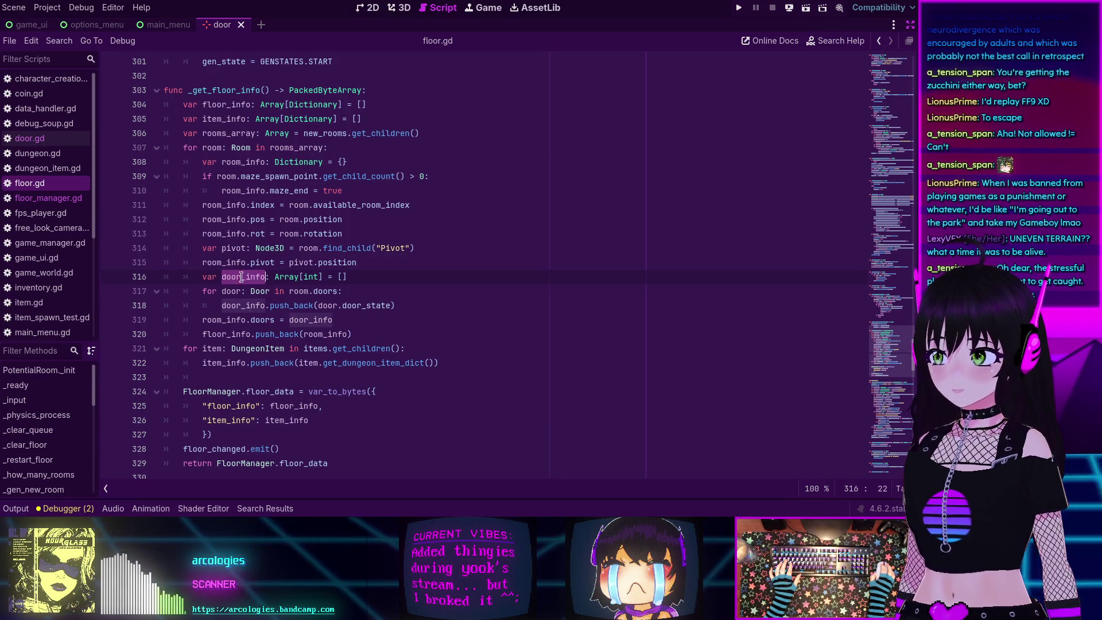
click(293, 290)
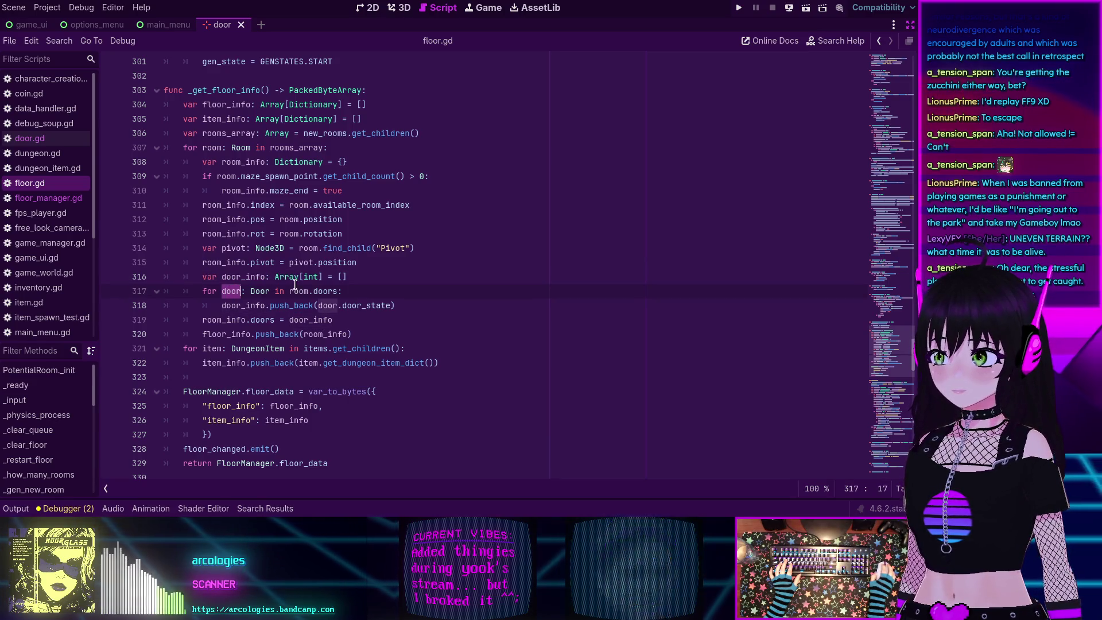
double_click(325, 291)
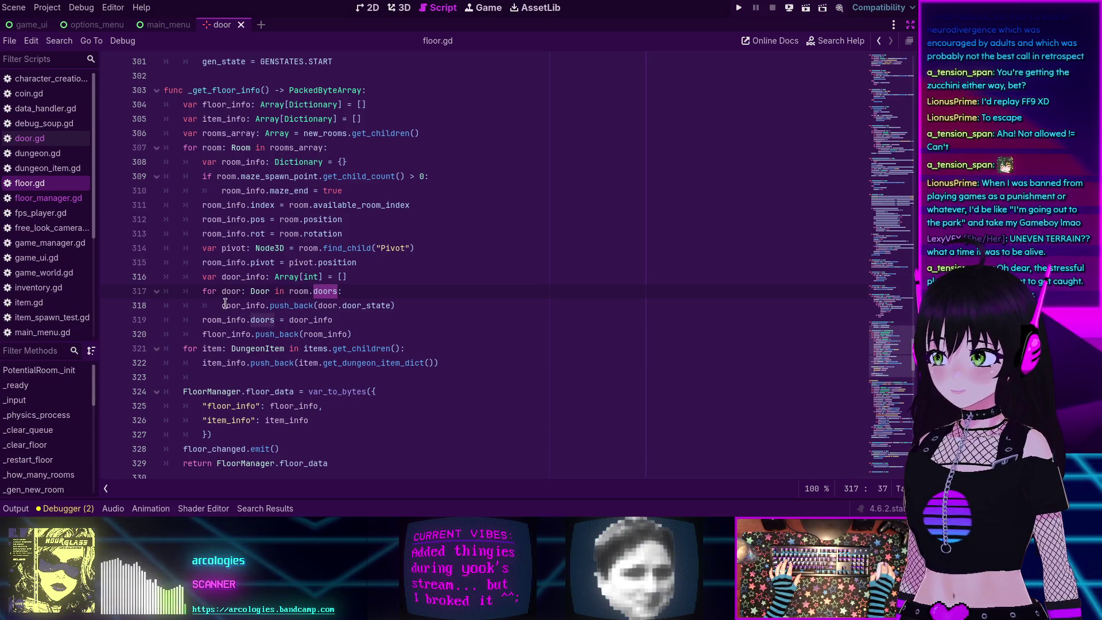
double_click(295, 303)
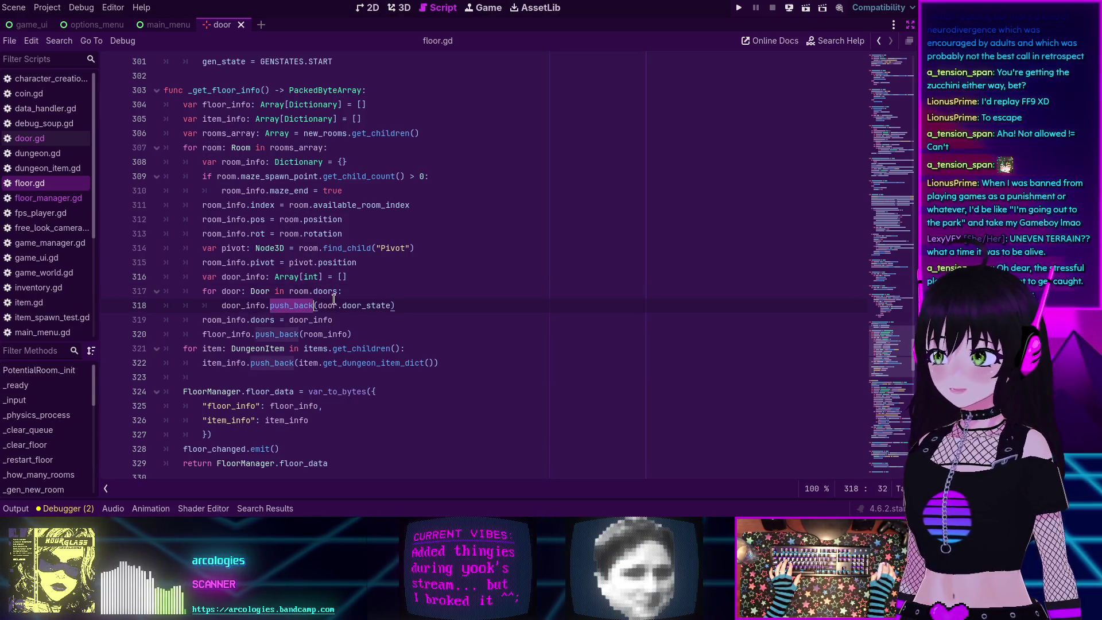
scroll(341, 303, down, 1)
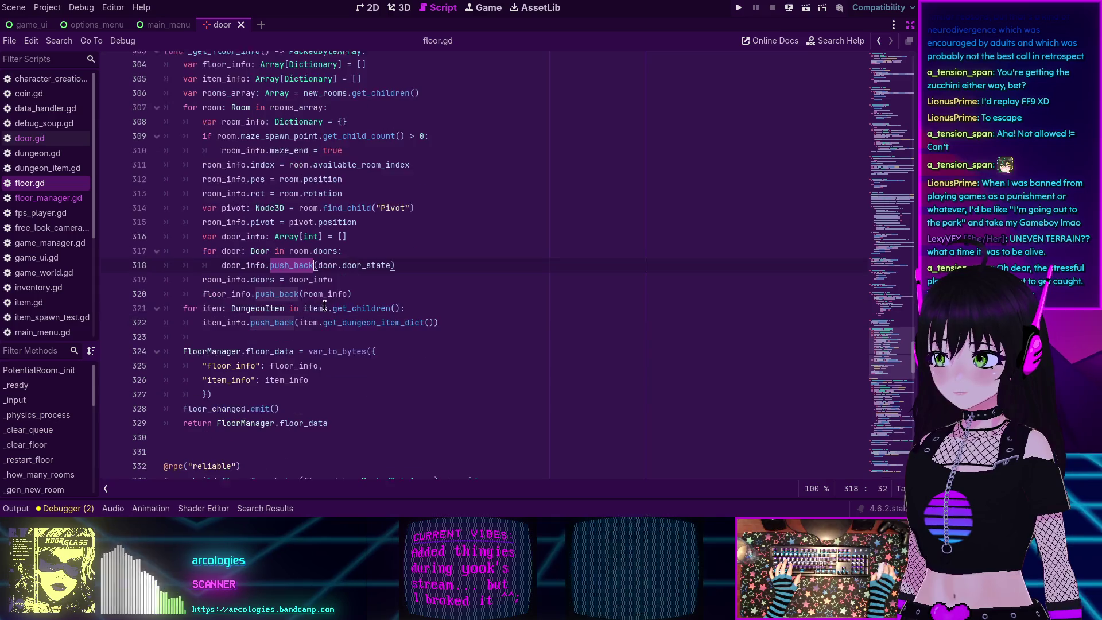
double_click(314, 291)
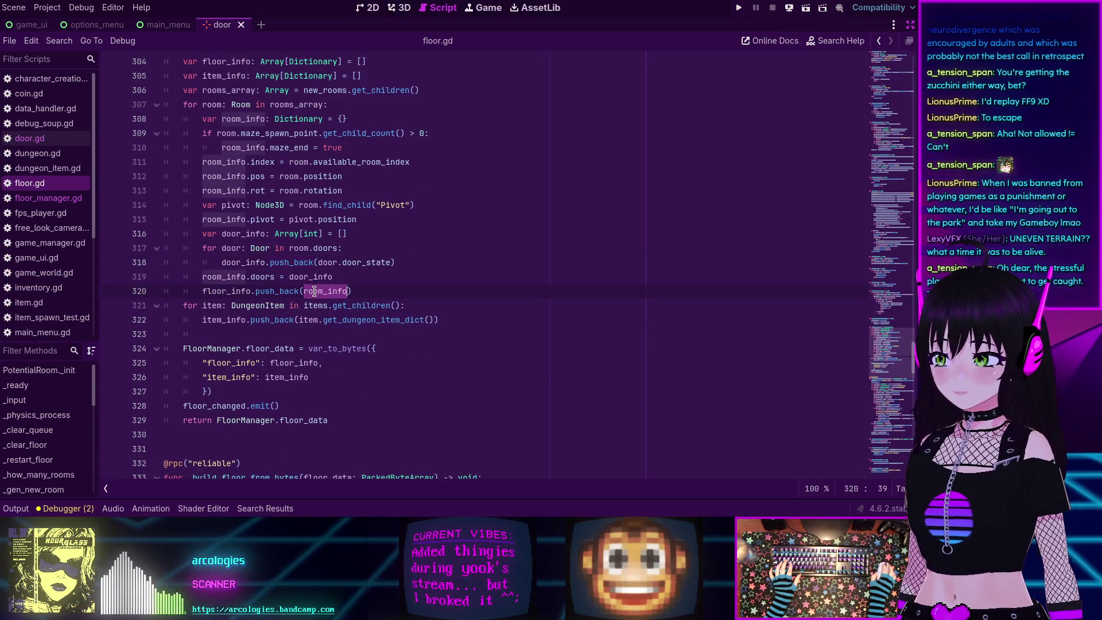
double_click(349, 262)
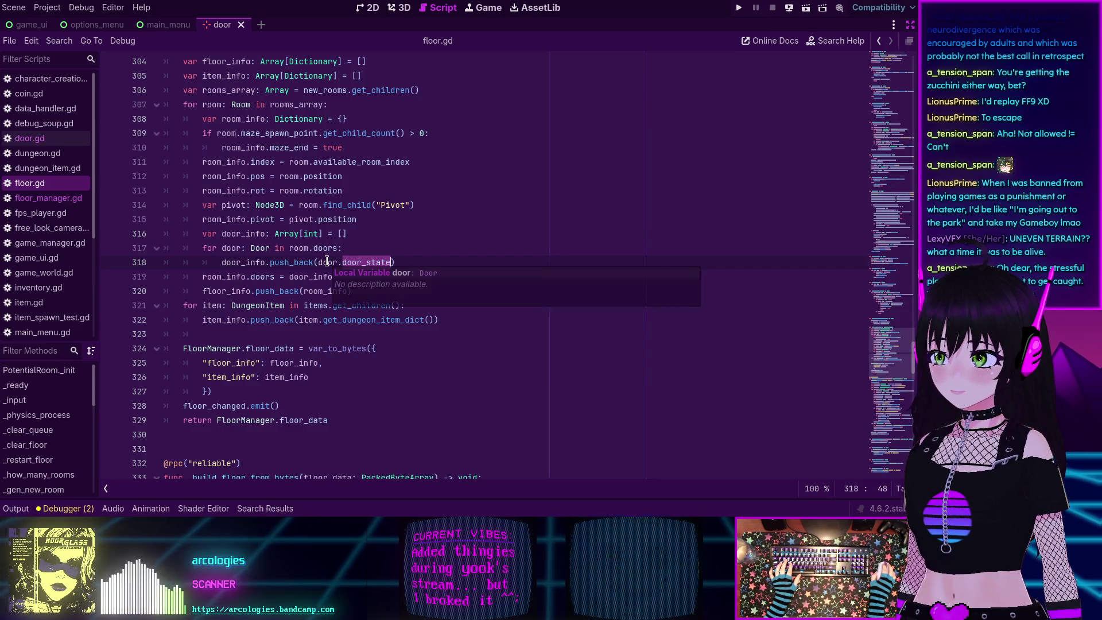
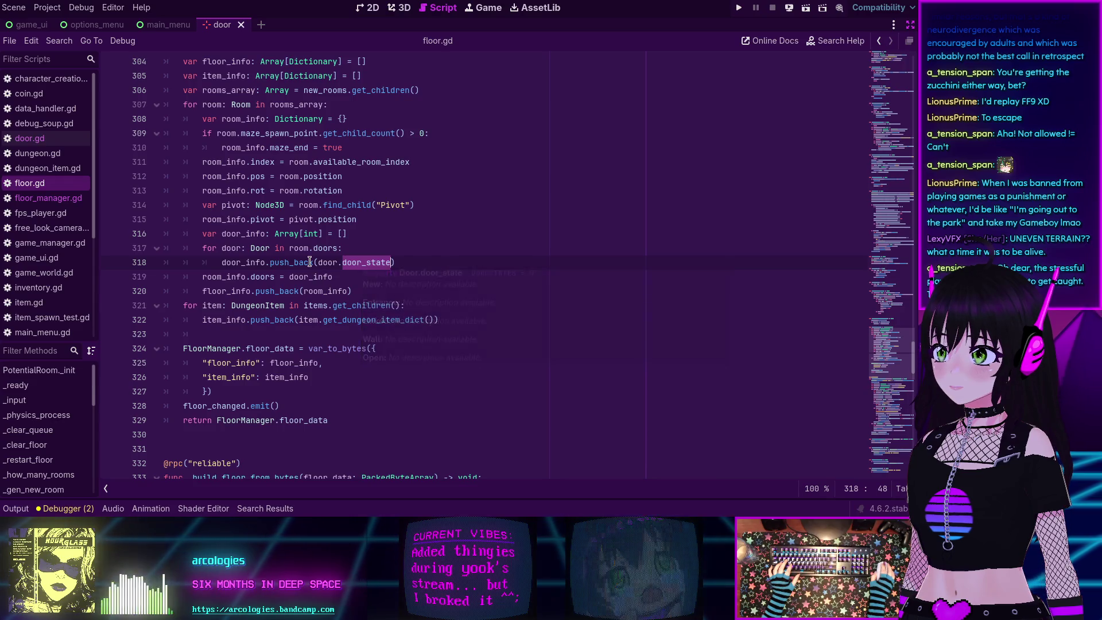
Inspect how door_info is used and look up the Array type on line 316.
double_click(244, 263)
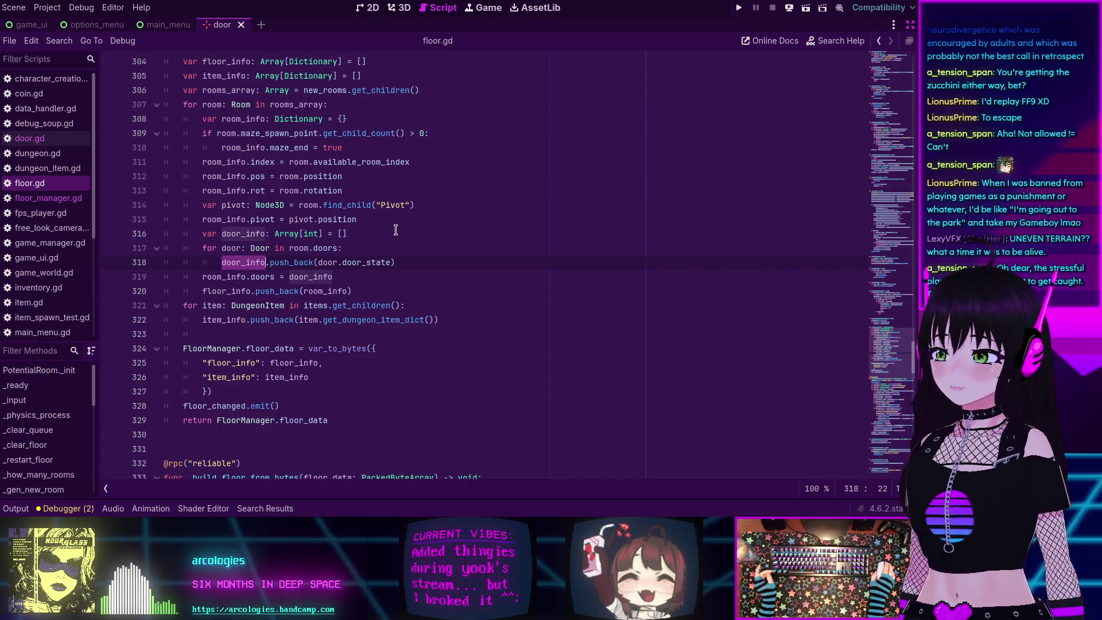
click(288, 263)
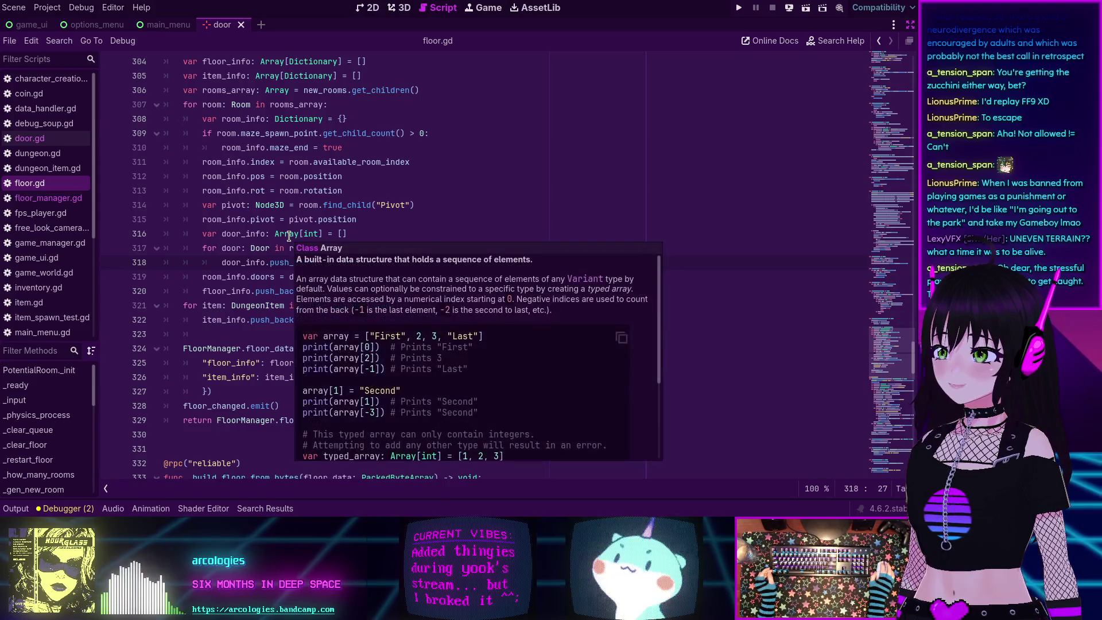
click(282, 234)
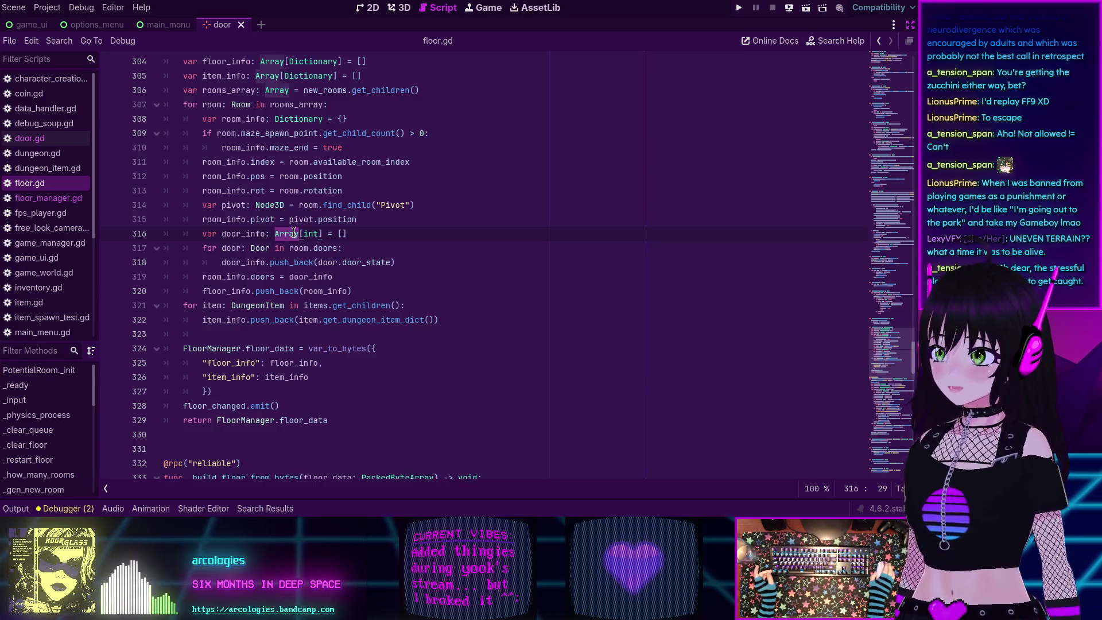
mouse_move(327, 184)
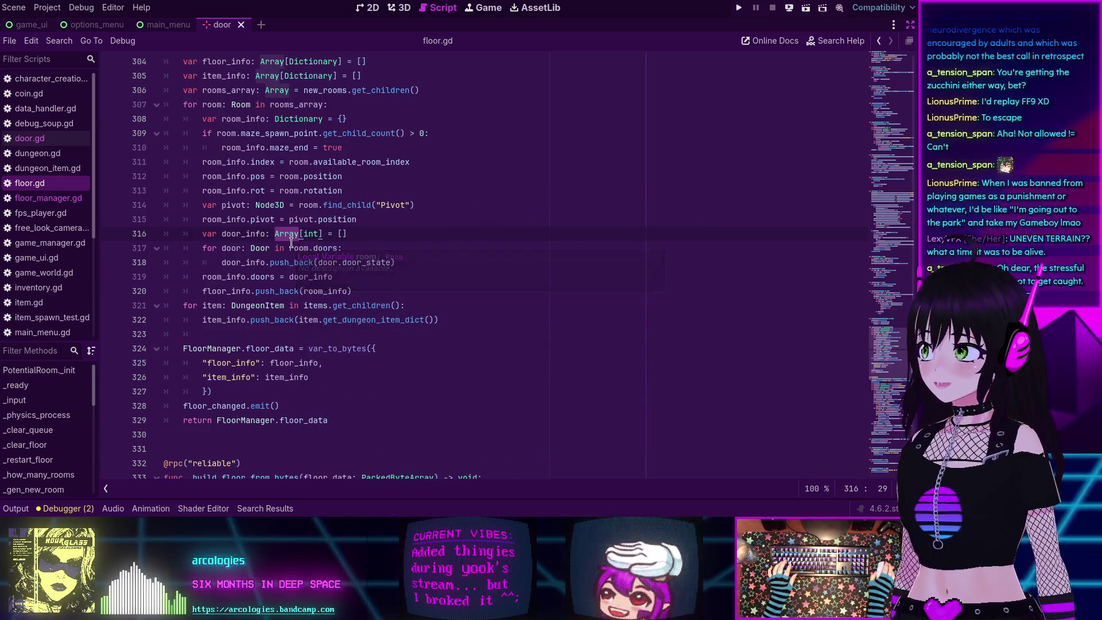
mouse_move(293, 232)
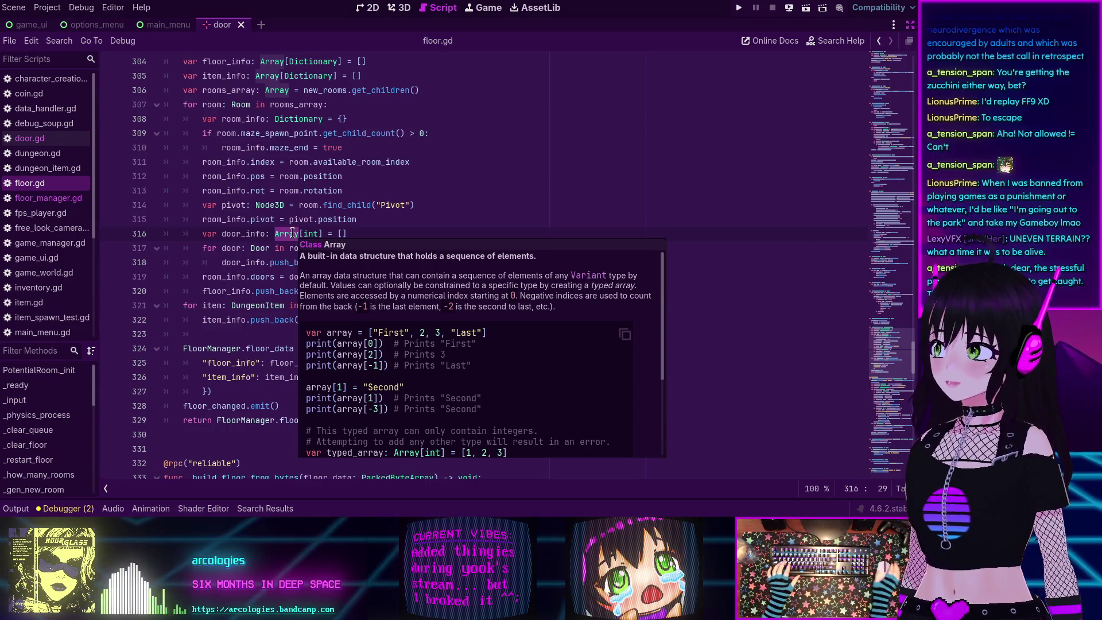
scroll(274, 230, down, 1)
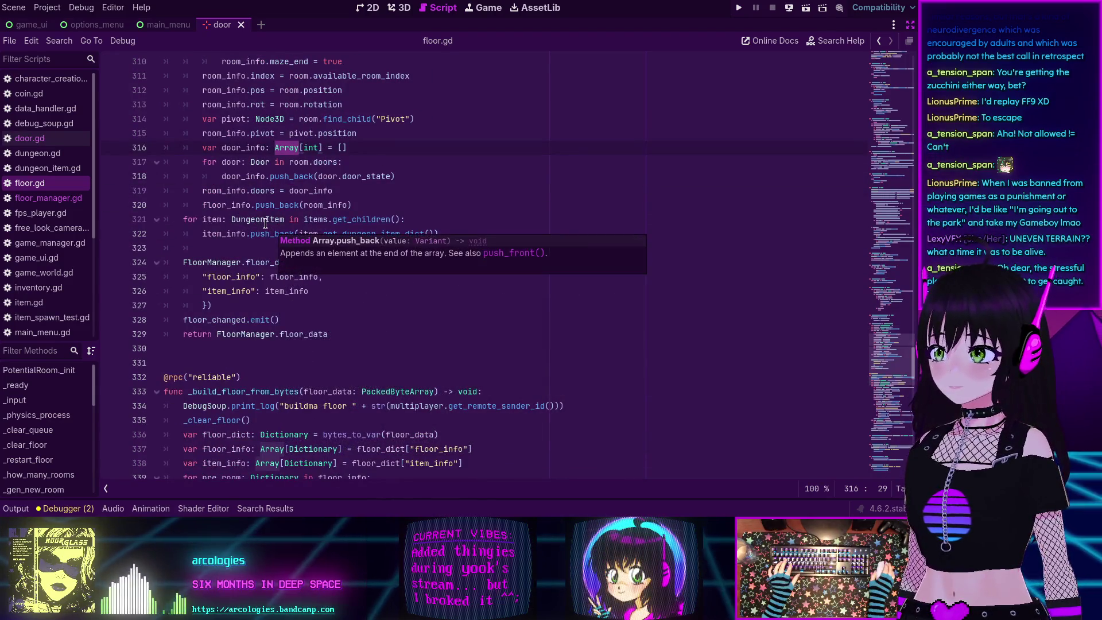
scroll(266, 225, down, 1)
scroll(264, 223, up, 3)
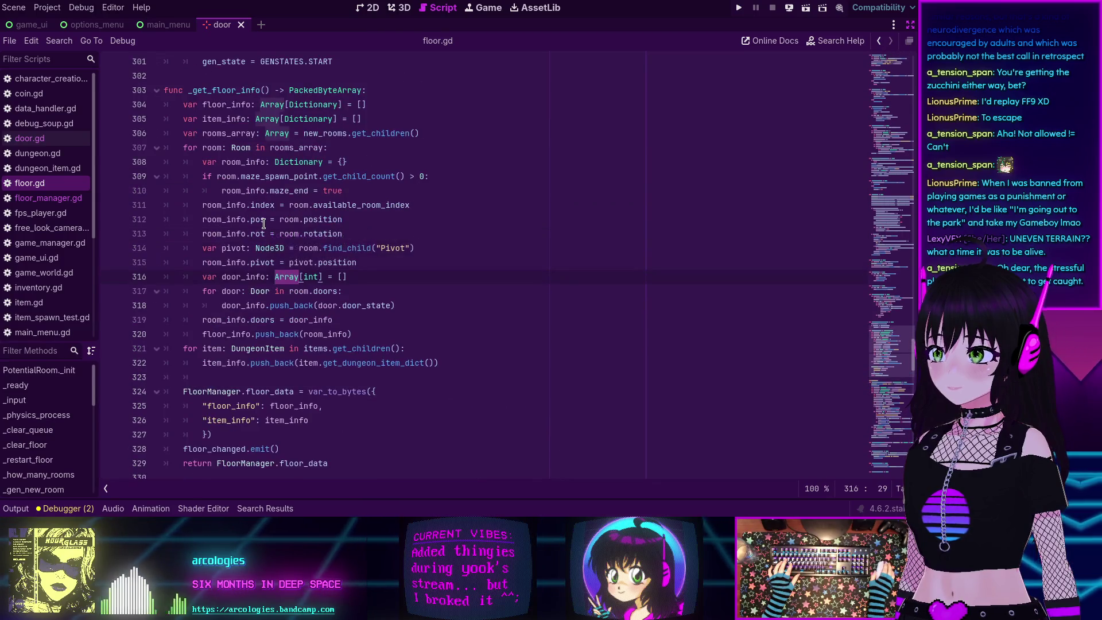
scroll(264, 223, down, 4)
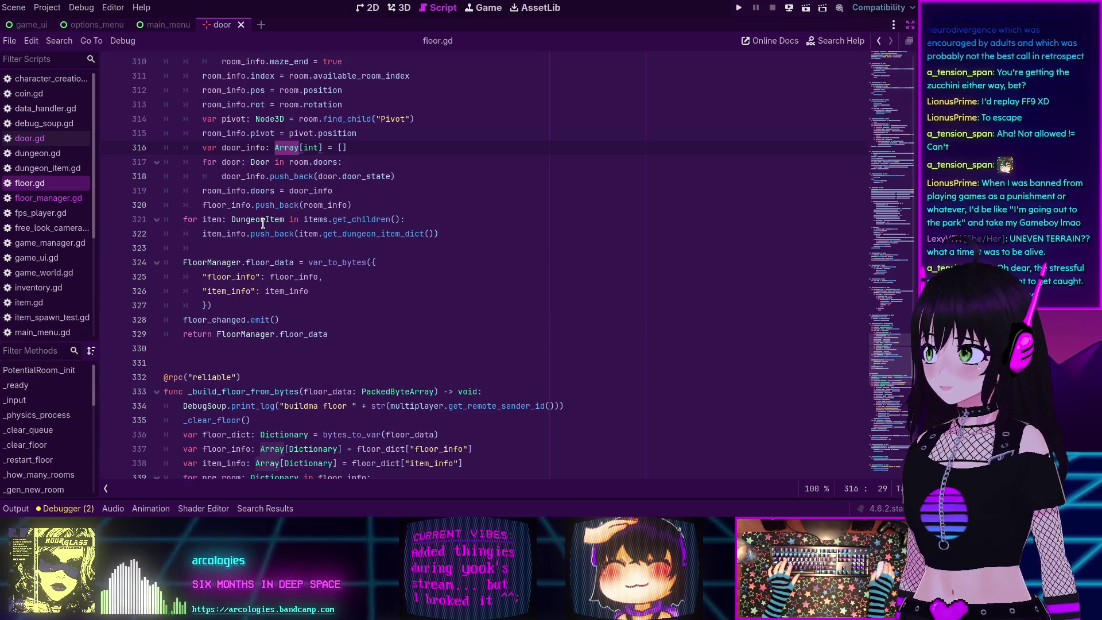
Add print(floor_info) on line 323 before packing the floor data, save floor.gd, and run the game.
click(384, 314)
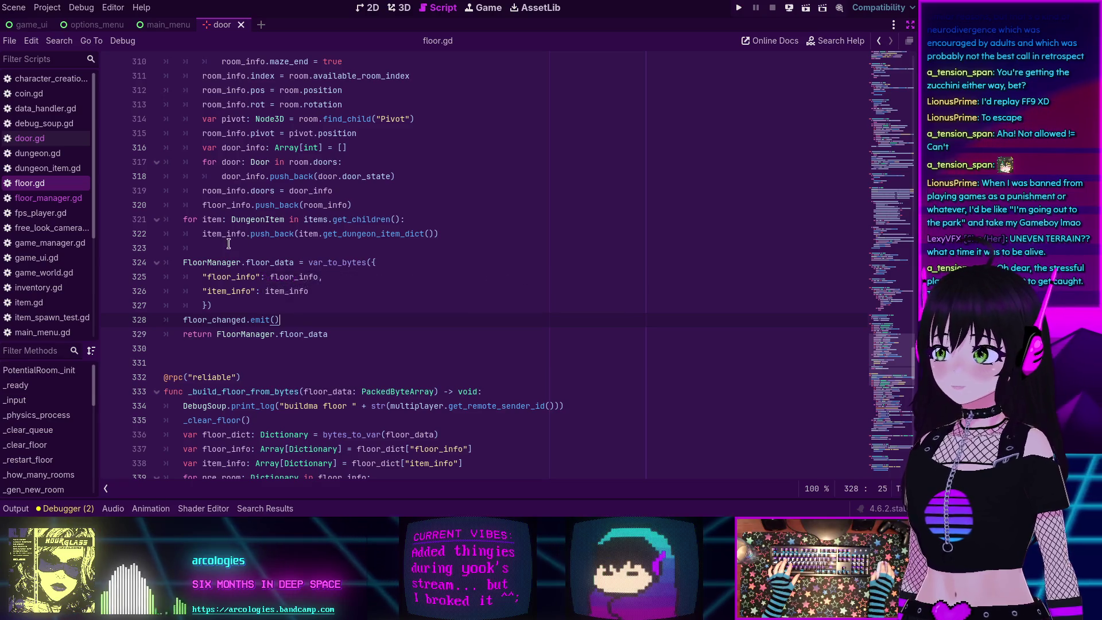
scroll(232, 246, up, 1)
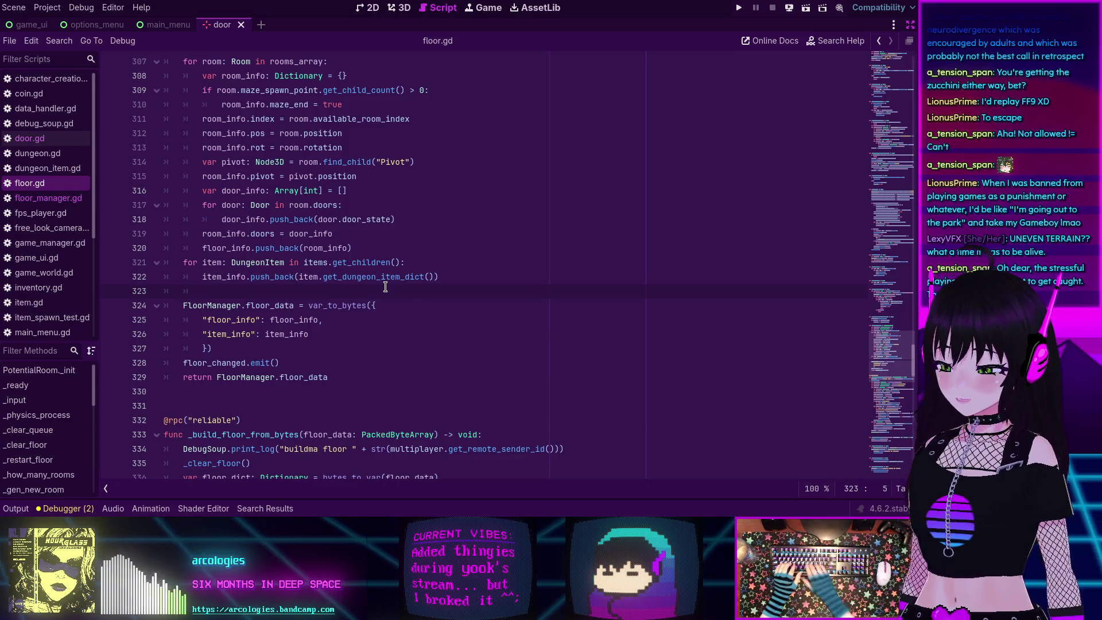
text(print()
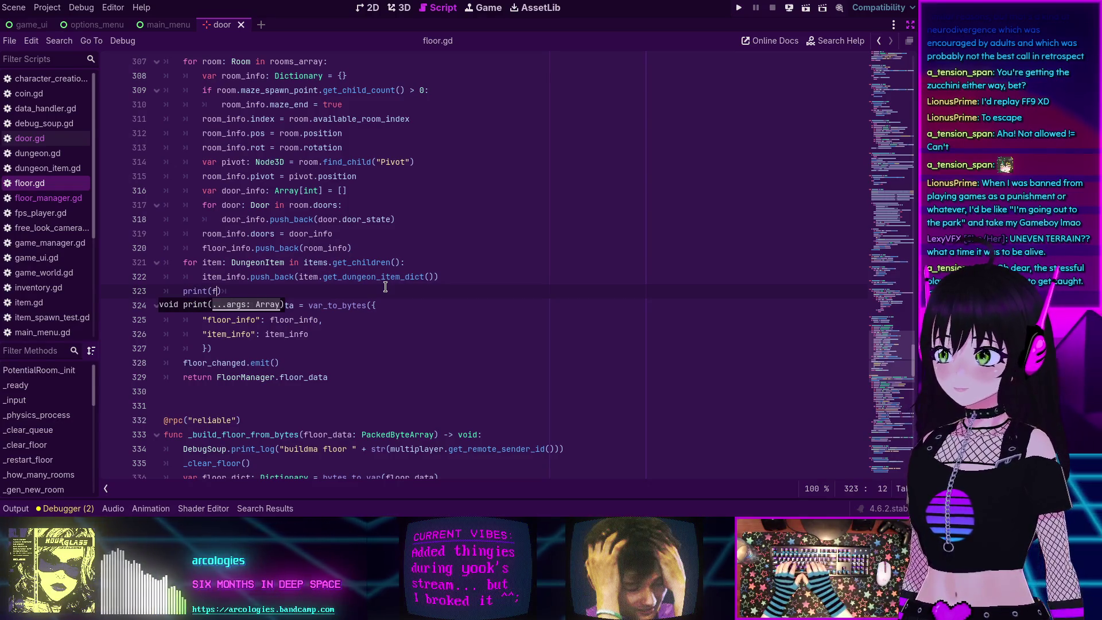
text(floo)
text(r_i)
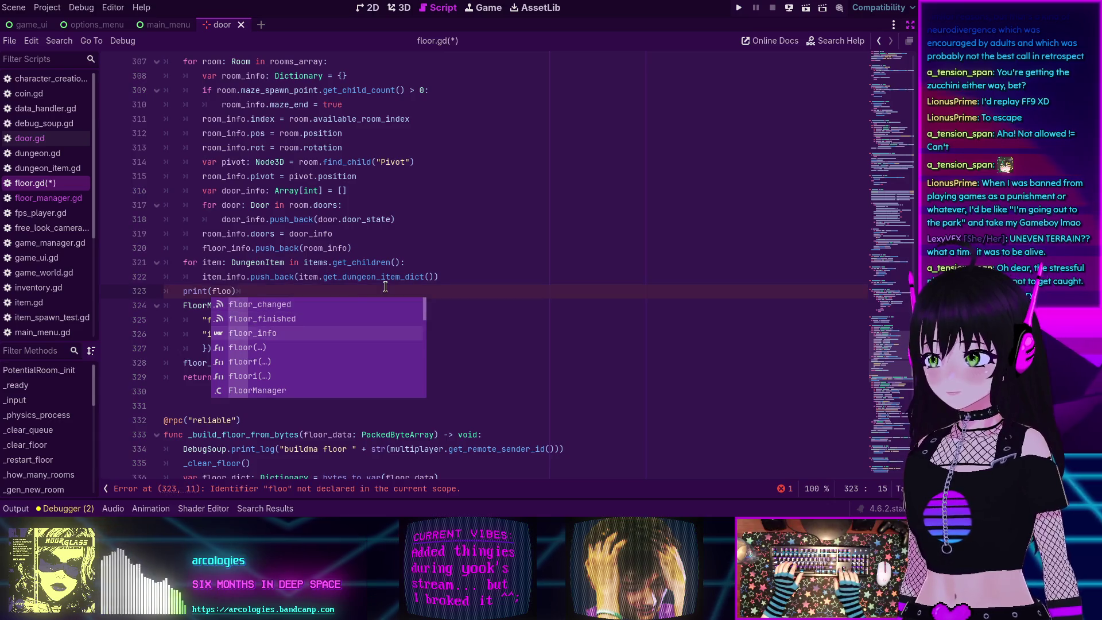
key(Return)
key(ctrl+s)
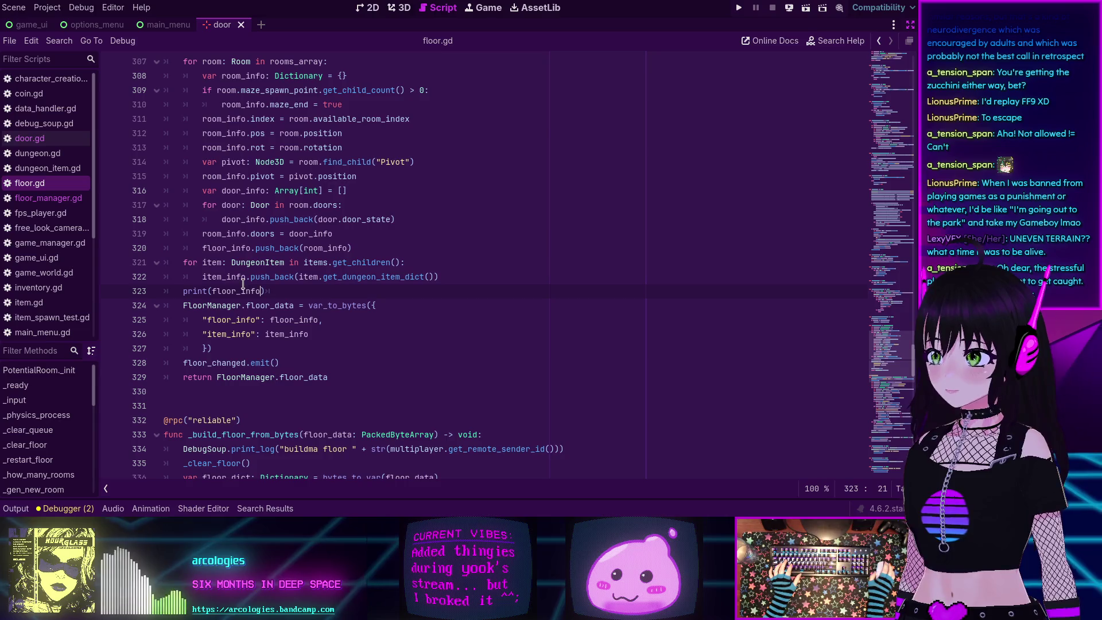
click(738, 9)
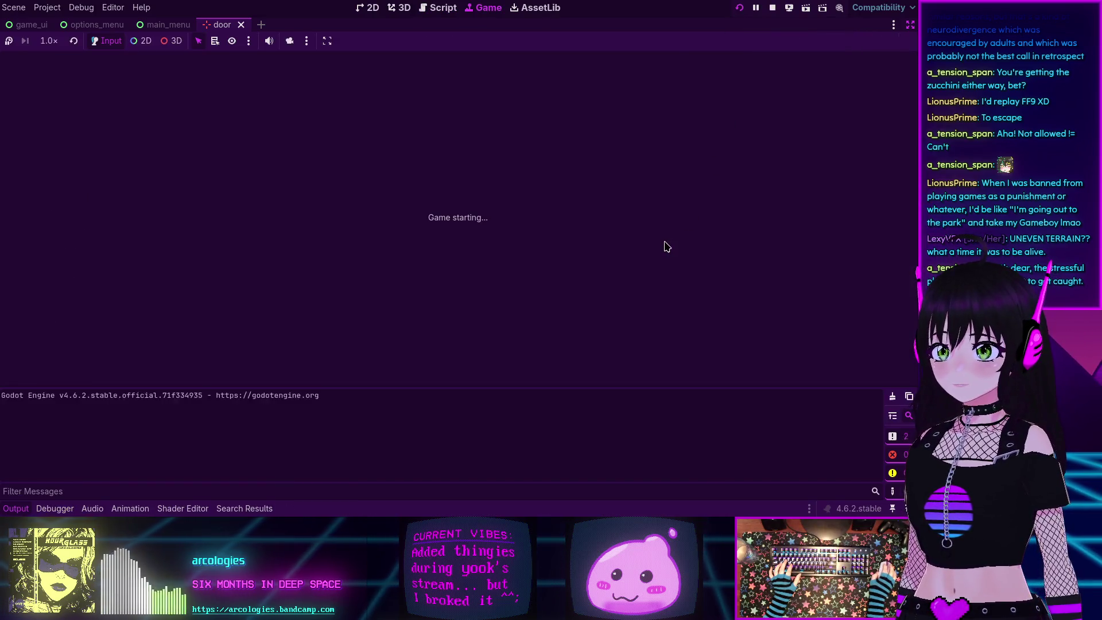
Join Game, submit character creation and connect to localhost, then stop once floor_info prints.
click(457, 262)
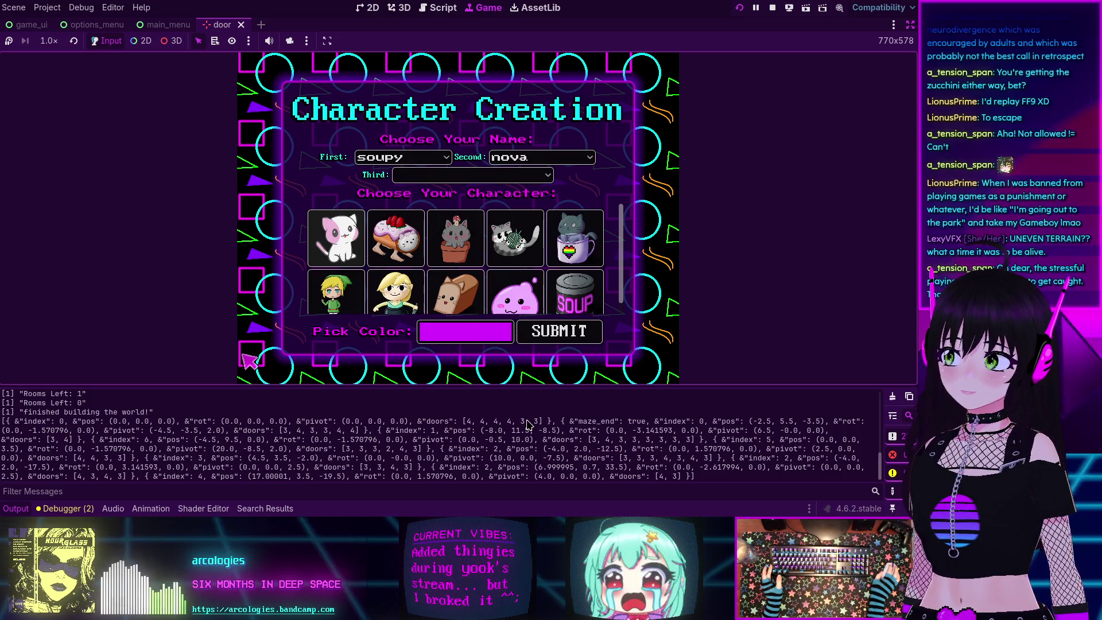
click(548, 331)
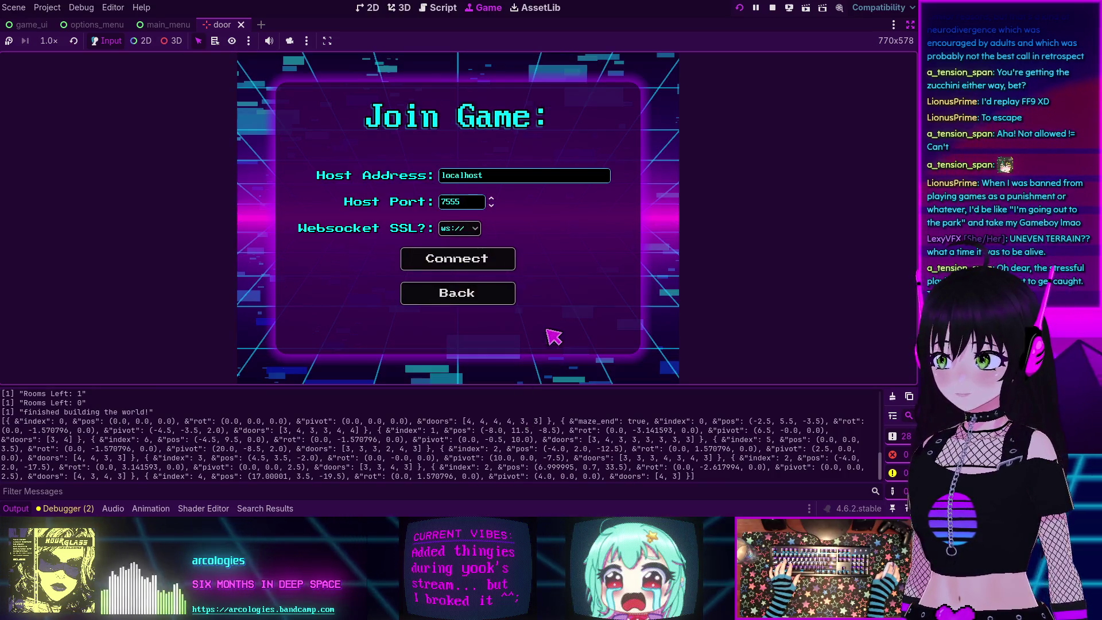
click(453, 261)
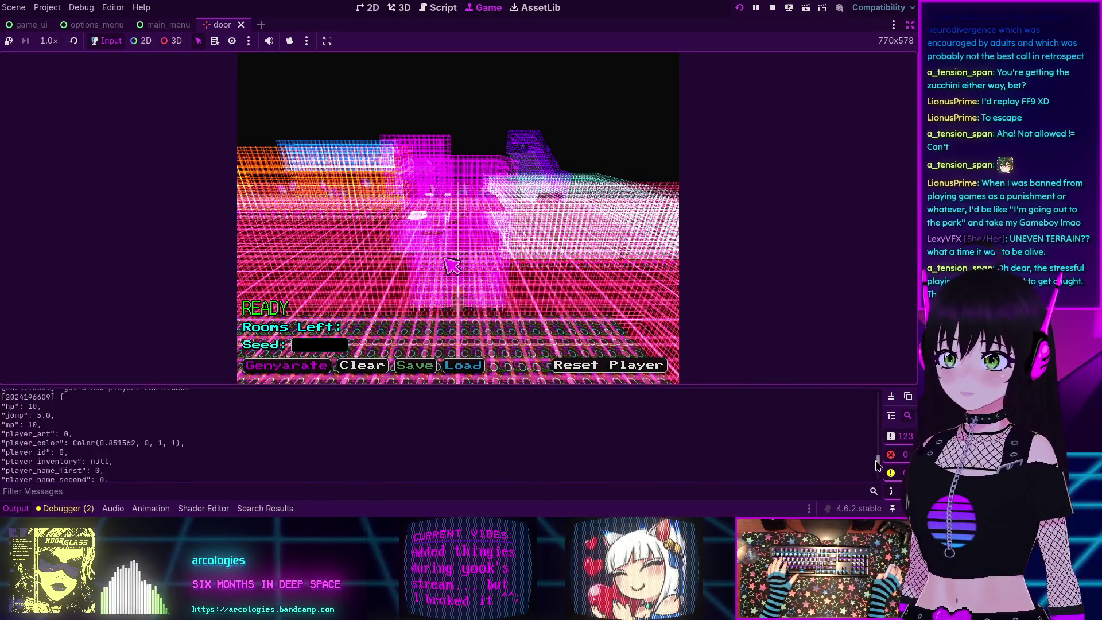
click(773, 8)
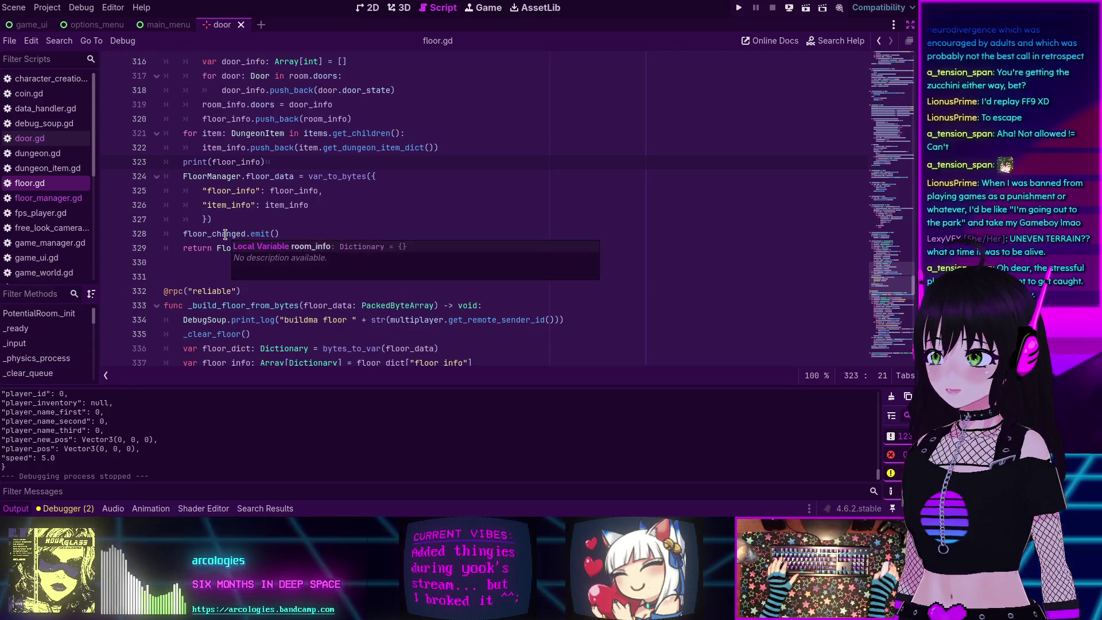
Add print(floor_info) after line 337 in _build_floor_from_bytes, save floor.gd, and relaunch the game.
scroll(226, 235, down, 2)
scroll(226, 234, down, 2)
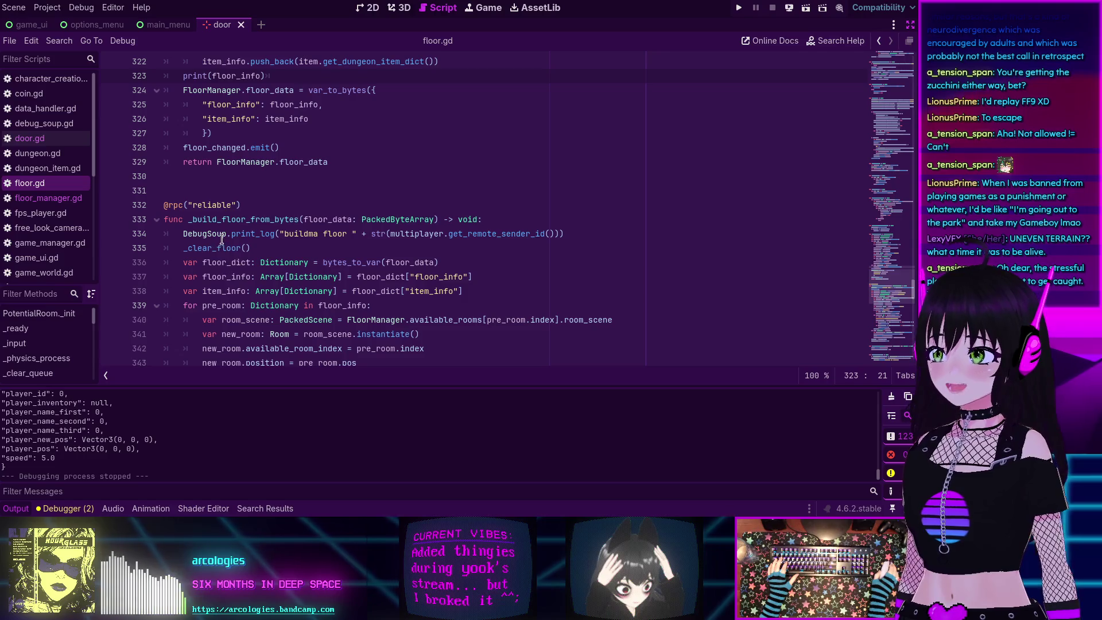
scroll(222, 240, up, 3)
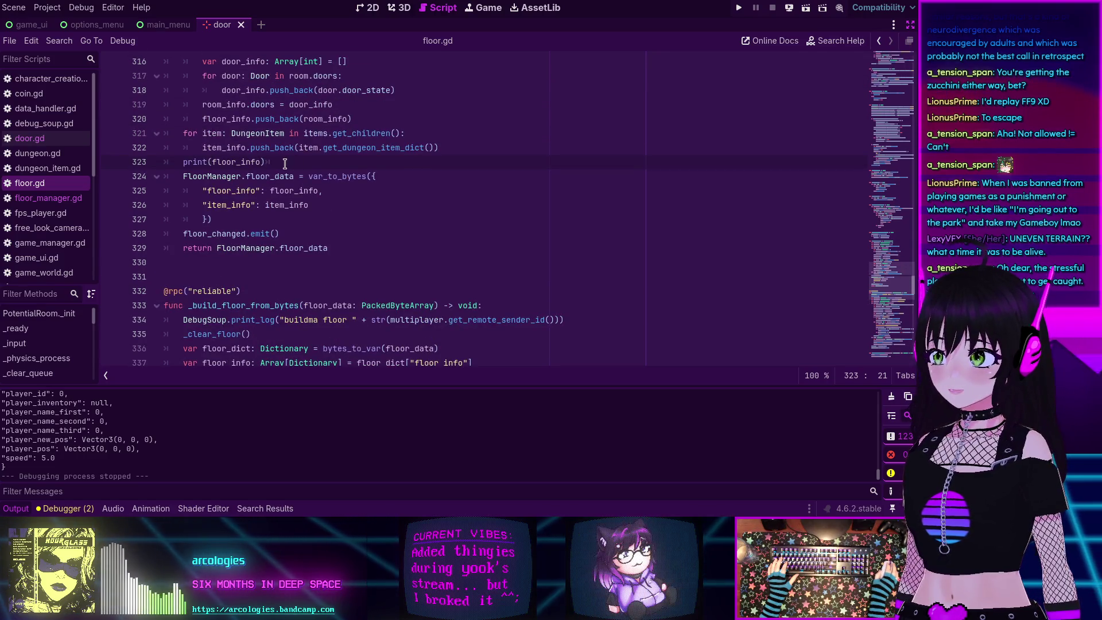
scroll(234, 182, down, 4)
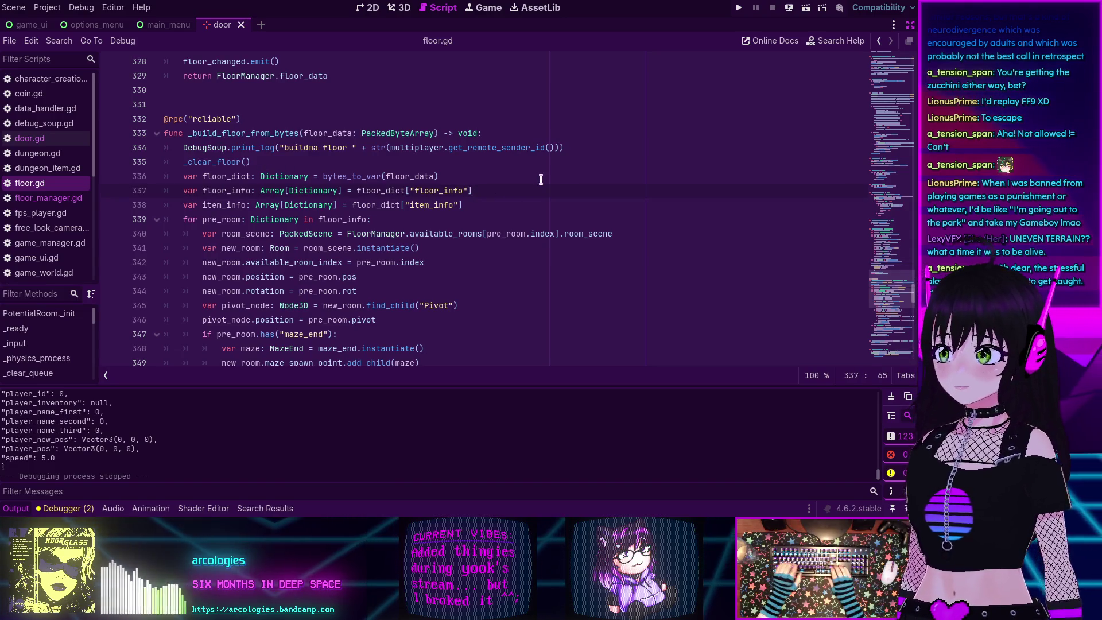
key(Return)
text(print()
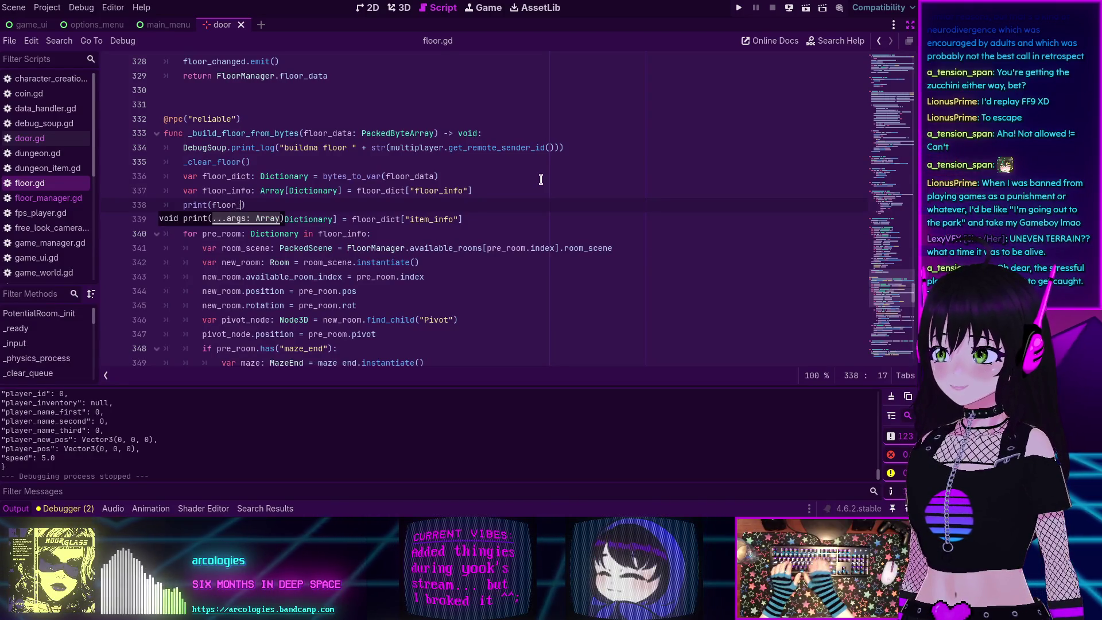
text(floor_info)
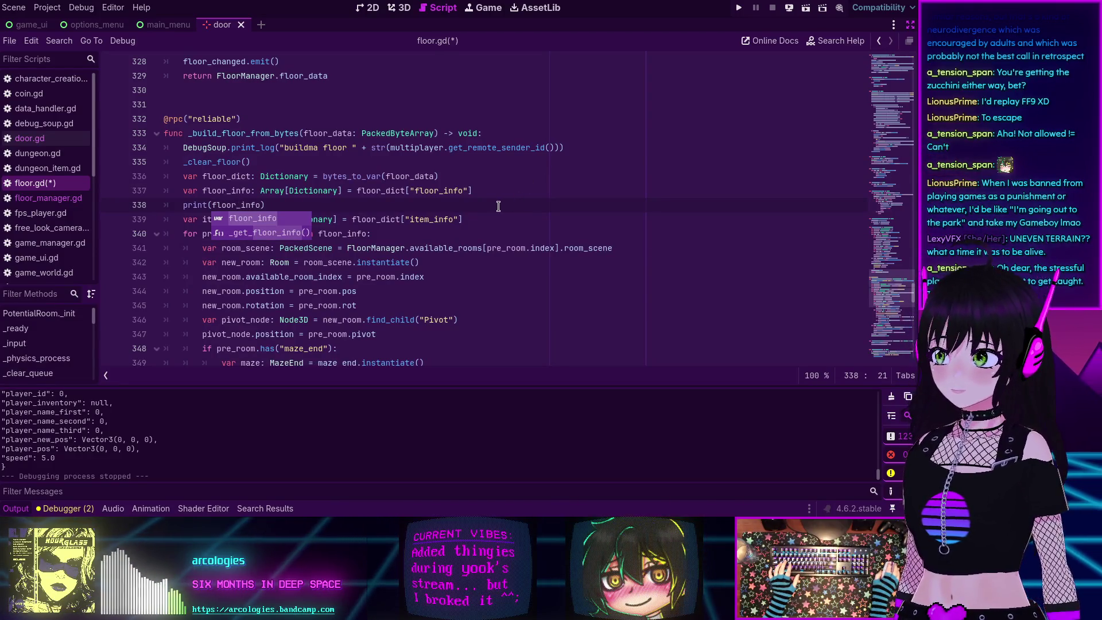
key(ctrl+s)
text())
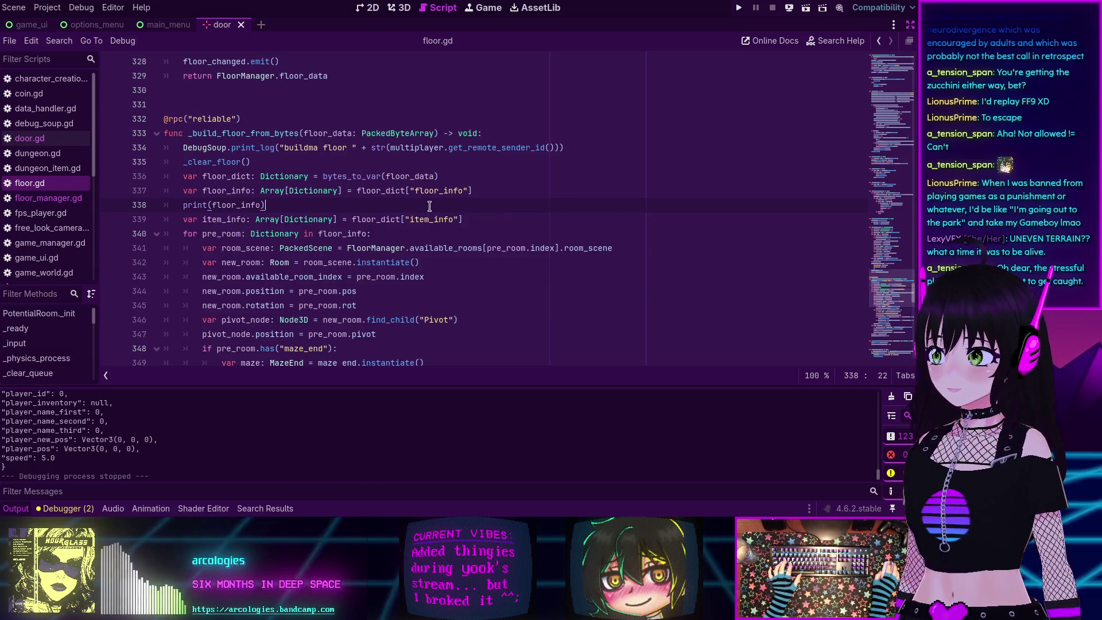
click(739, 8)
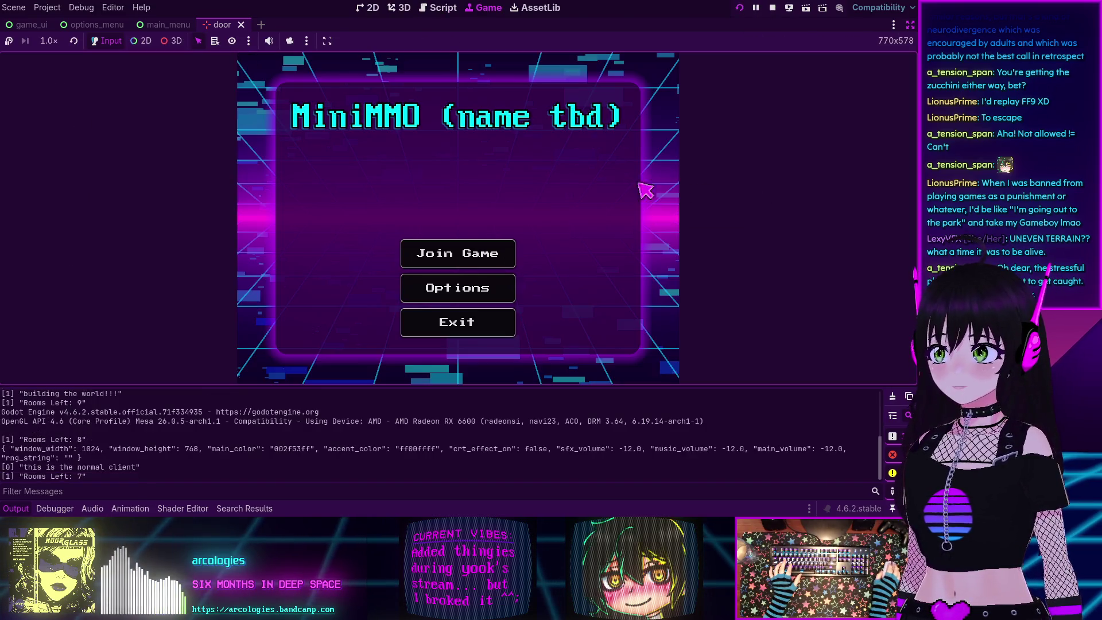
Join the relaunched game through character creation and connect, then stop it after floor_info prints.
click(440, 253)
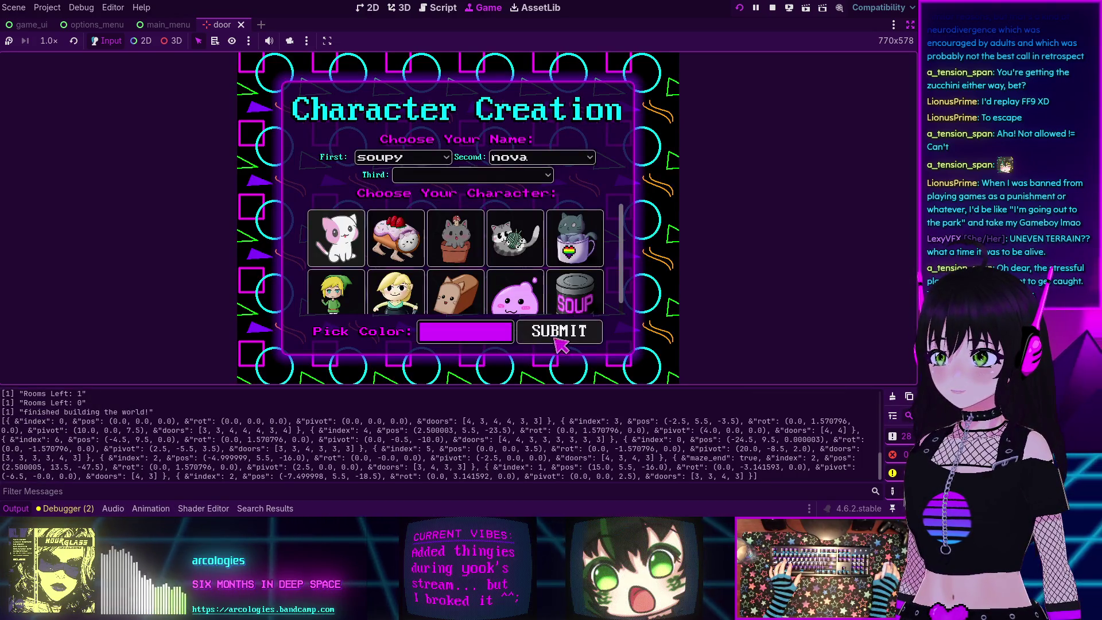
click(560, 333)
click(474, 258)
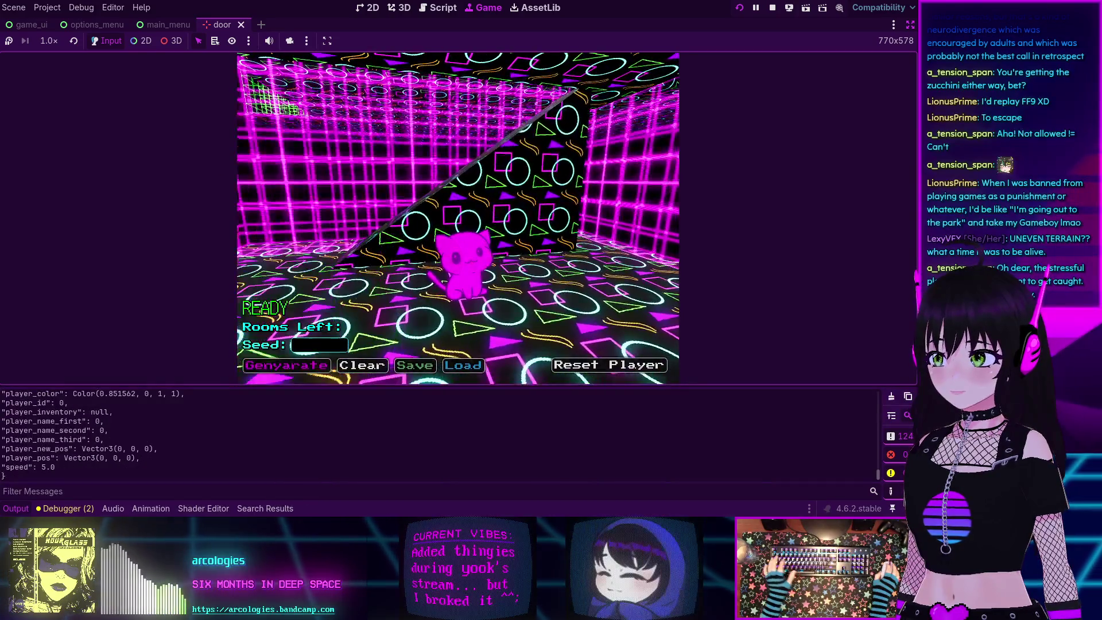
scroll(301, 428, up, 5)
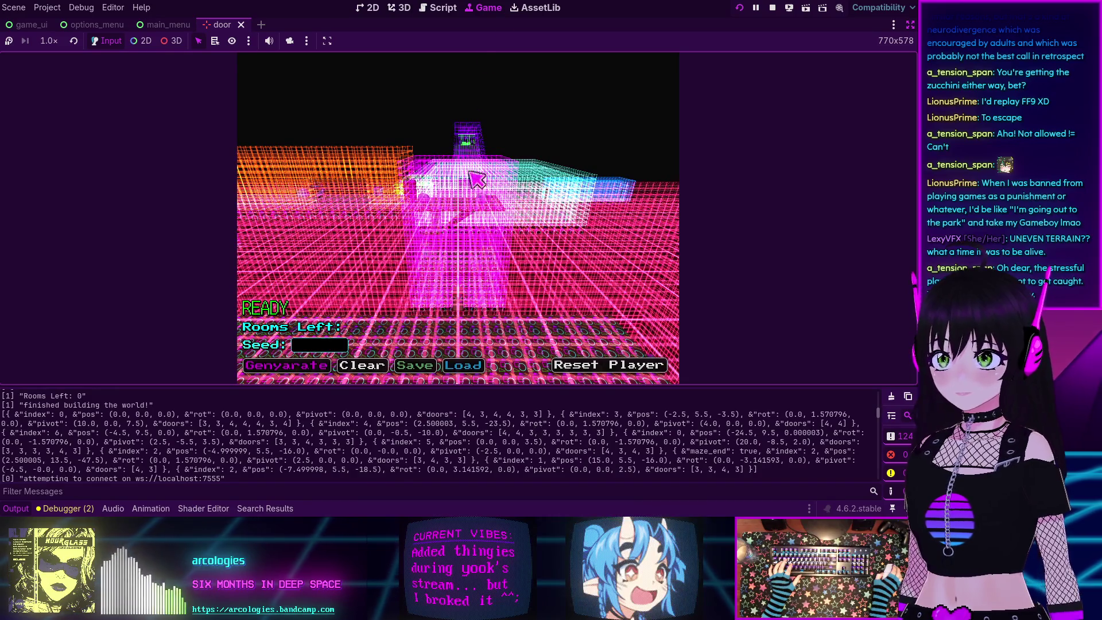
click(772, 7)
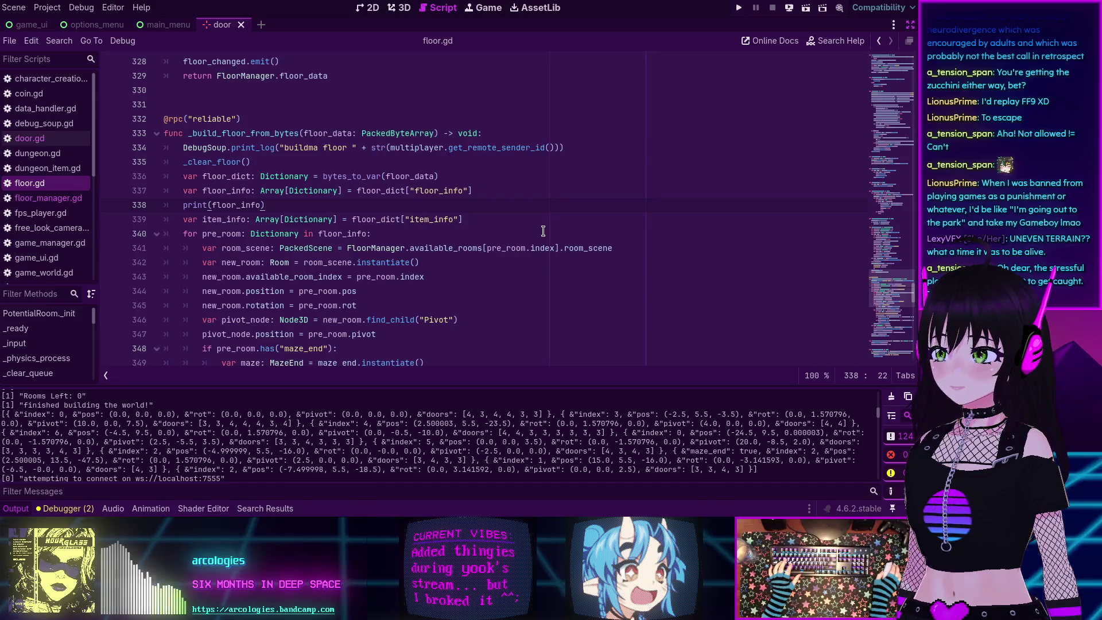
Review floor.gd and the Output log, then start a project-wide search for player_connected.
scroll(543, 231, down, 1)
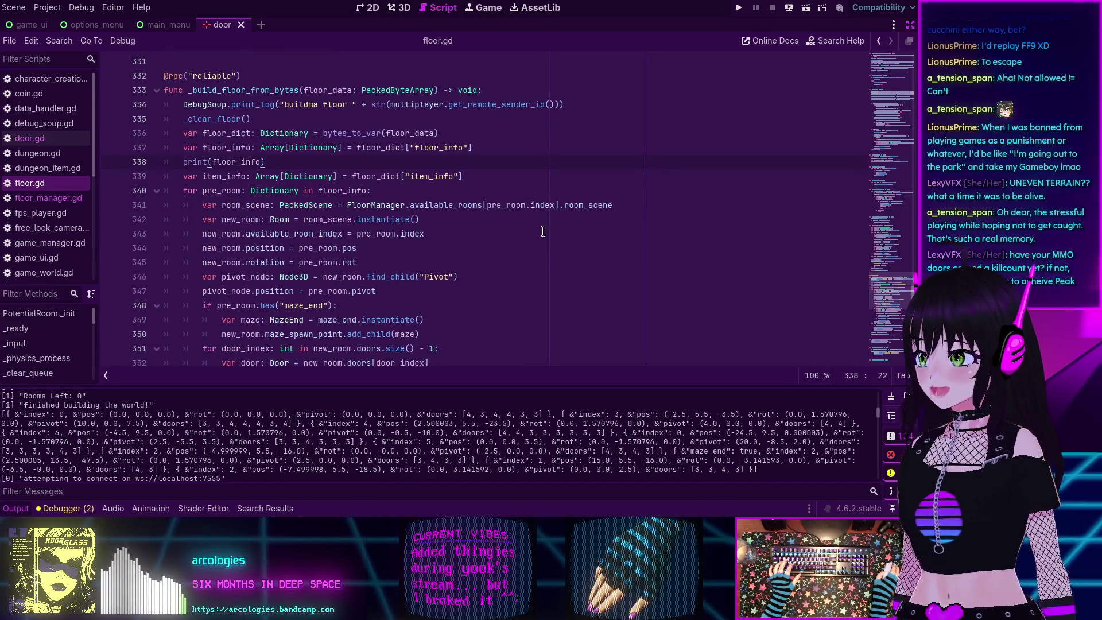
scroll(447, 224, down, 1)
scroll(253, 415, up, 2)
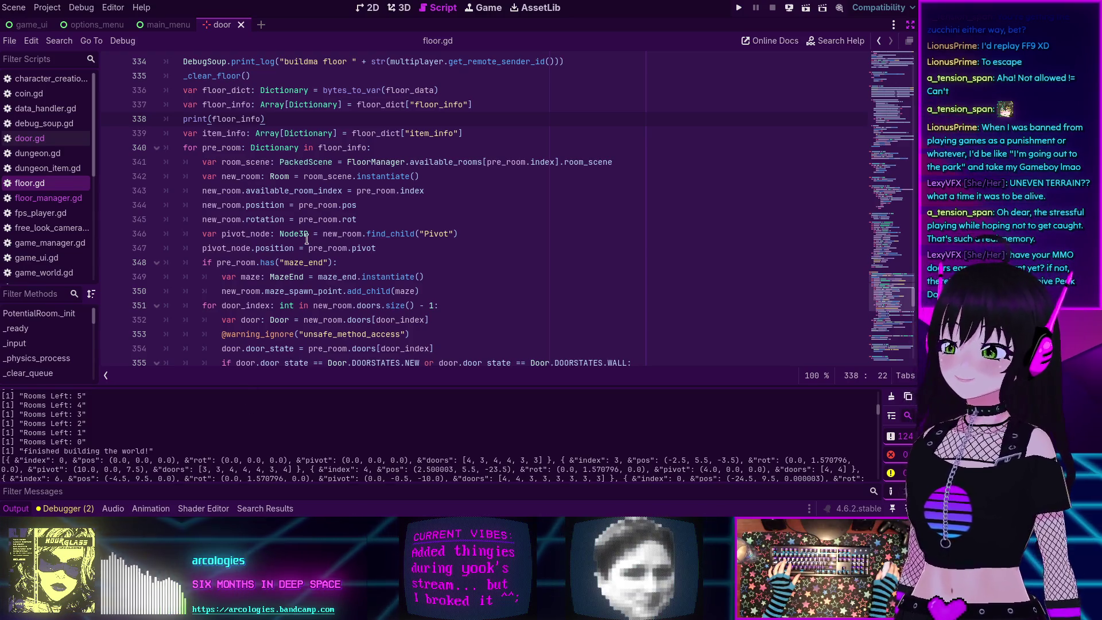
scroll(305, 239, down, 3)
scroll(304, 237, down, 7)
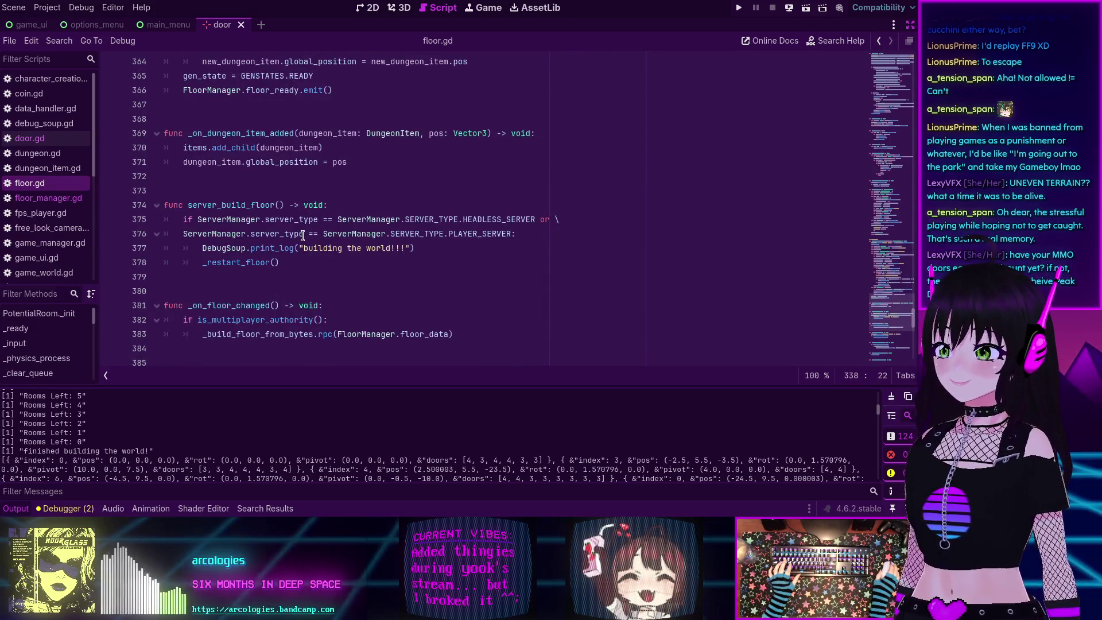
scroll(302, 236, down, 11)
scroll(315, 263, up, 19)
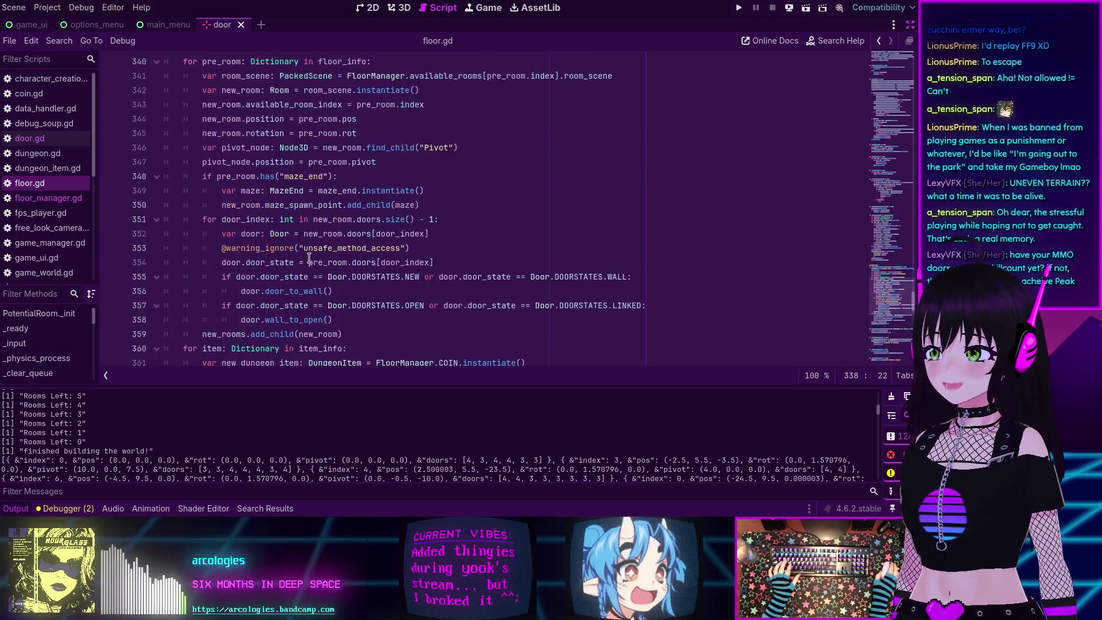
scroll(309, 259, up, 4)
scroll(165, 440, up, 2)
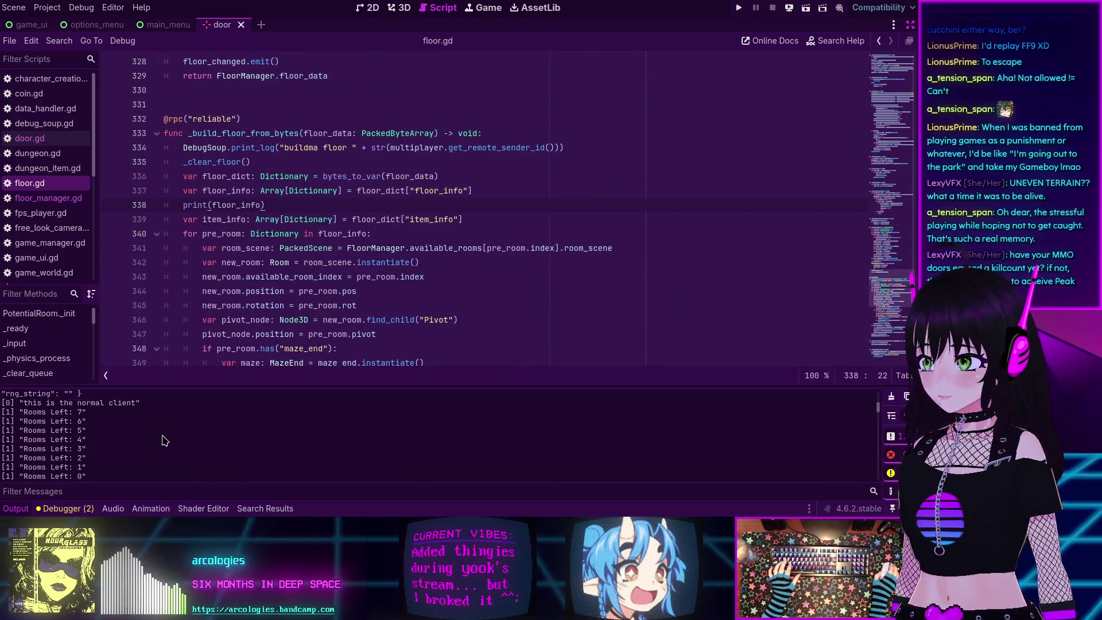
scroll(165, 441, up, 10)
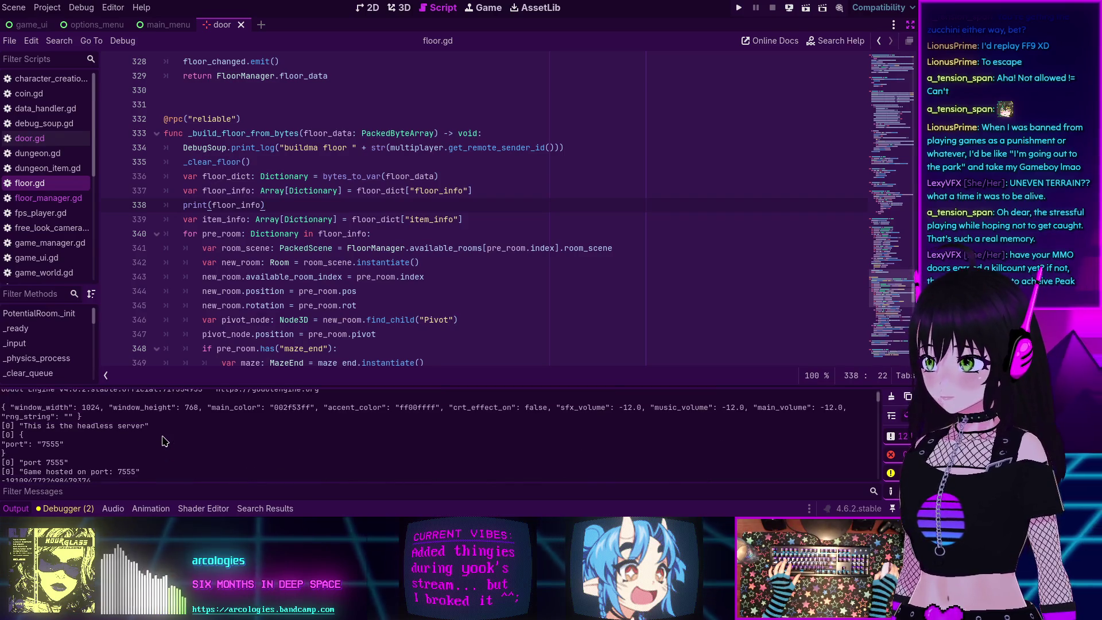
mouse_move(877, 397)
mouse_down()
mouse_move(877, 468)
mouse_move(877, 443)
mouse_up()
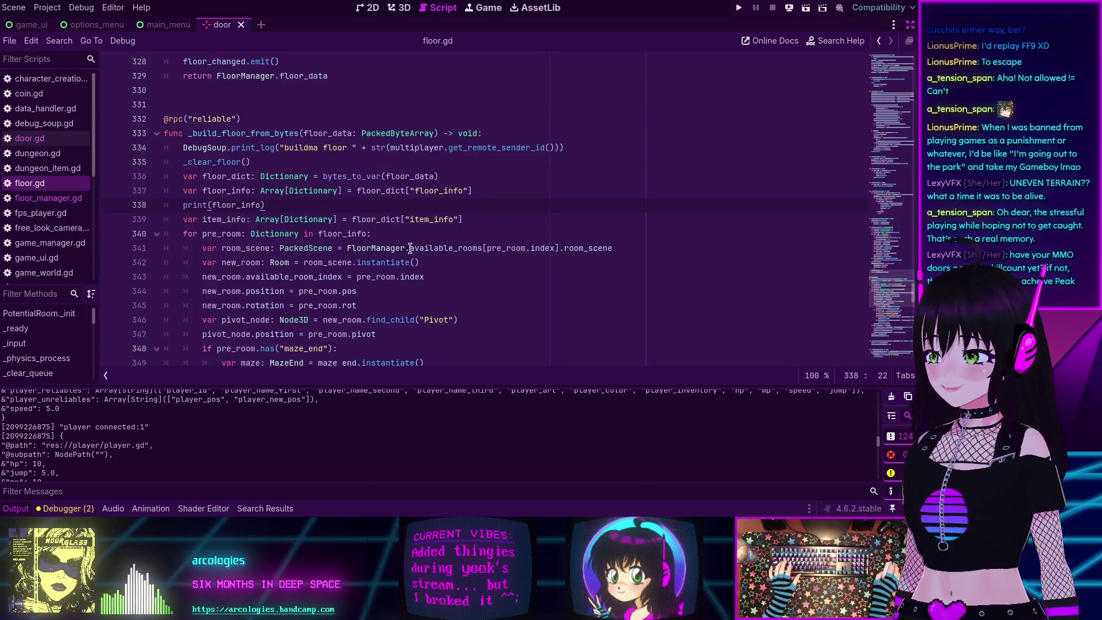
key(ctrl+shift+f)
text(pl)
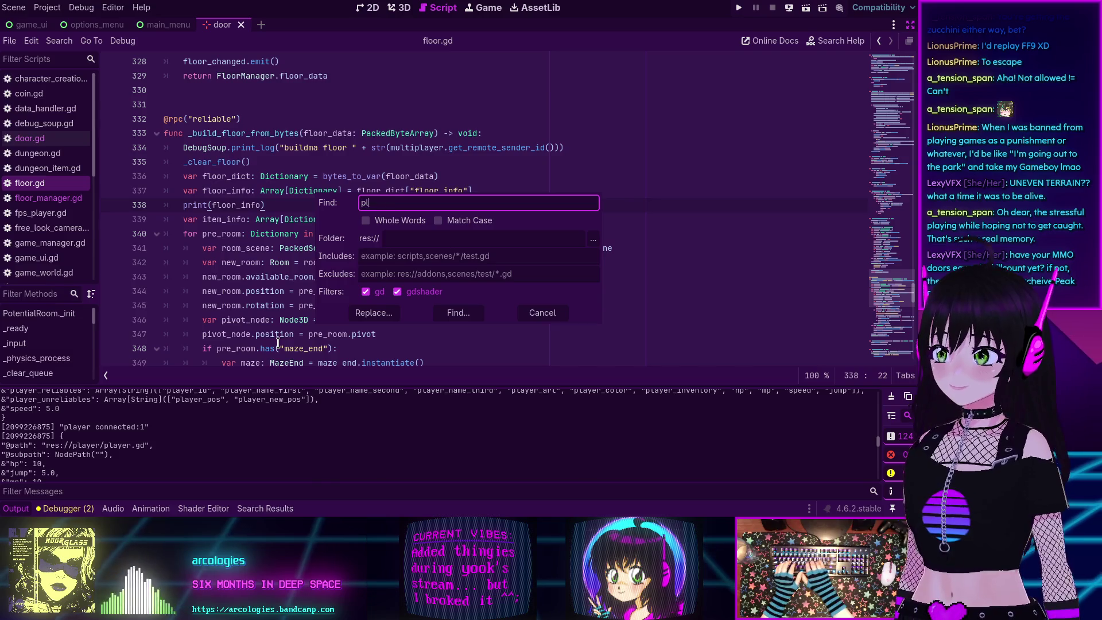
text(ayer_conne)
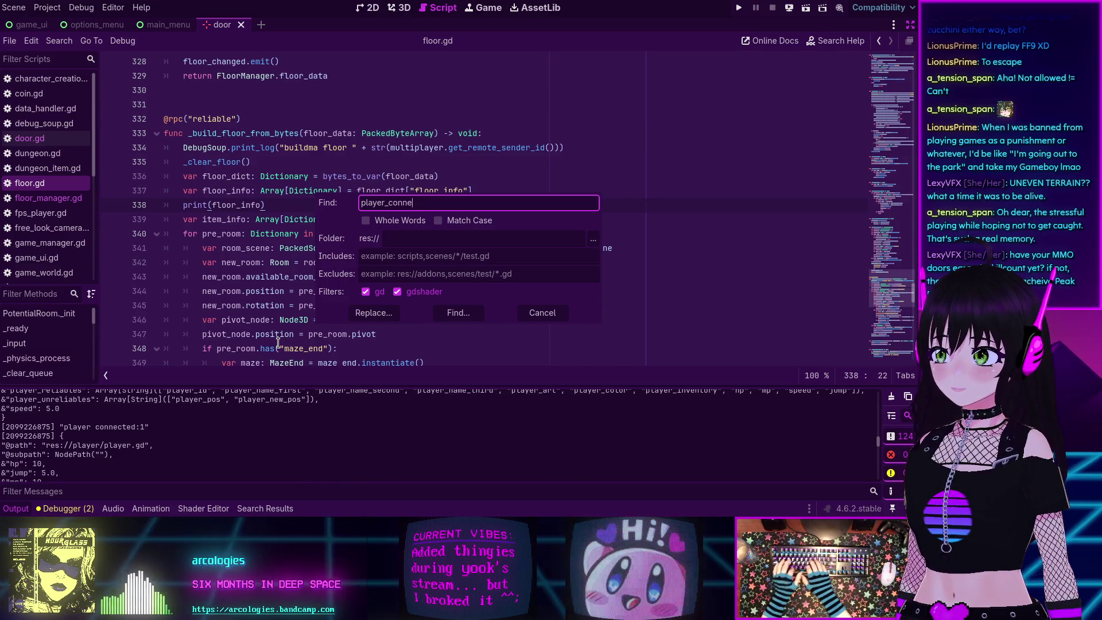
text(cted)
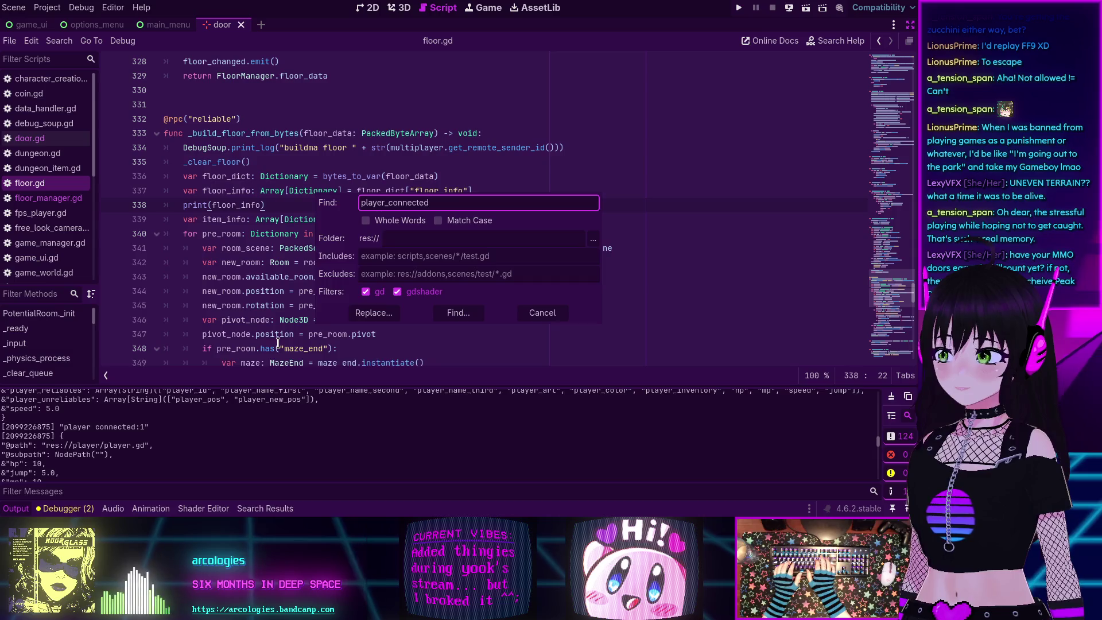
Search the project for player_connected, trying it with and without a trailing colon.
key(Return)
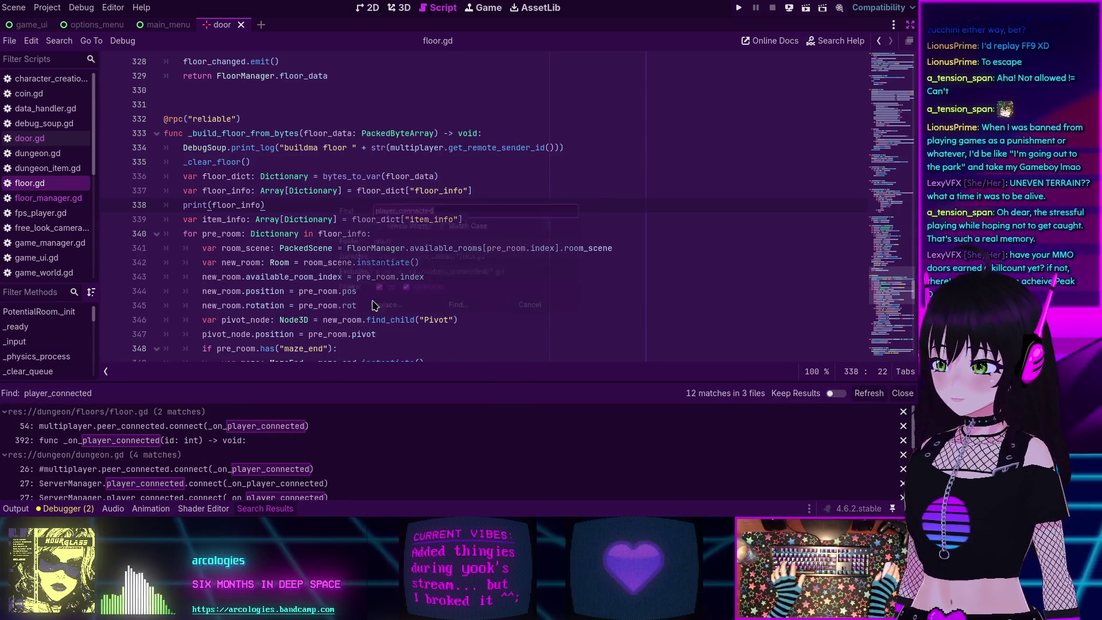
key(ctrl+shift+f)
key(End)
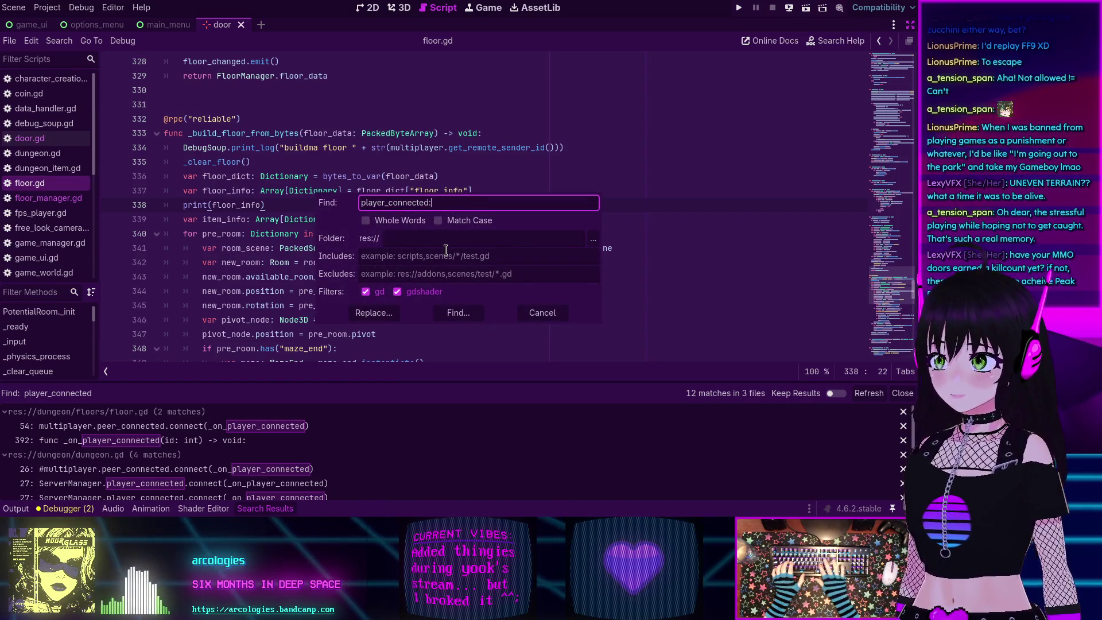
key(Return)
key(ctrl+shift+f)
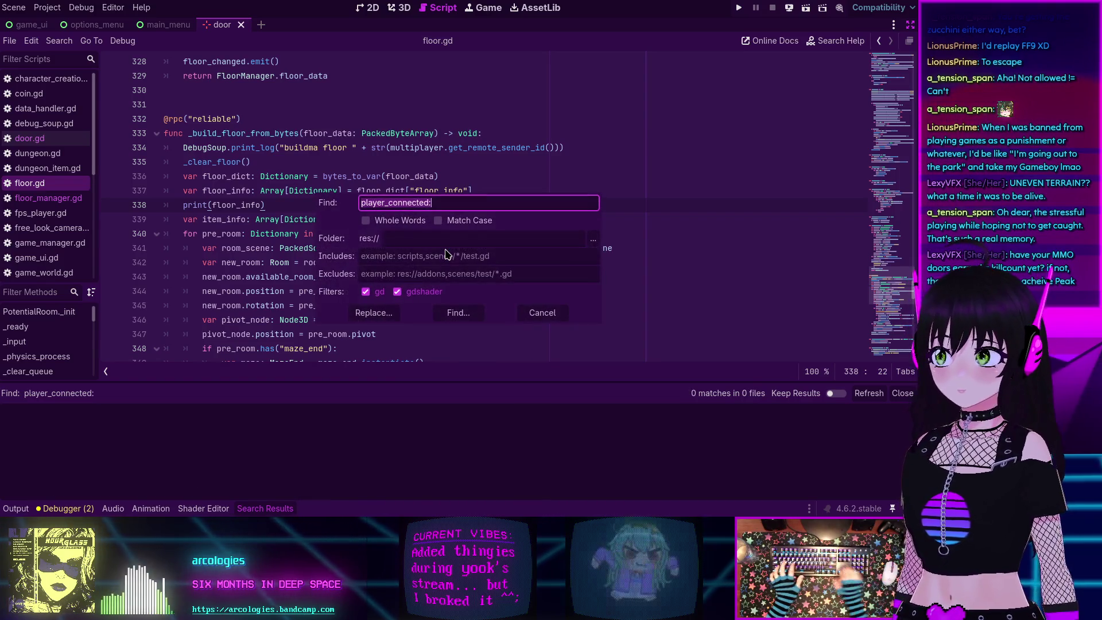
key(End)
key(BackSpace)
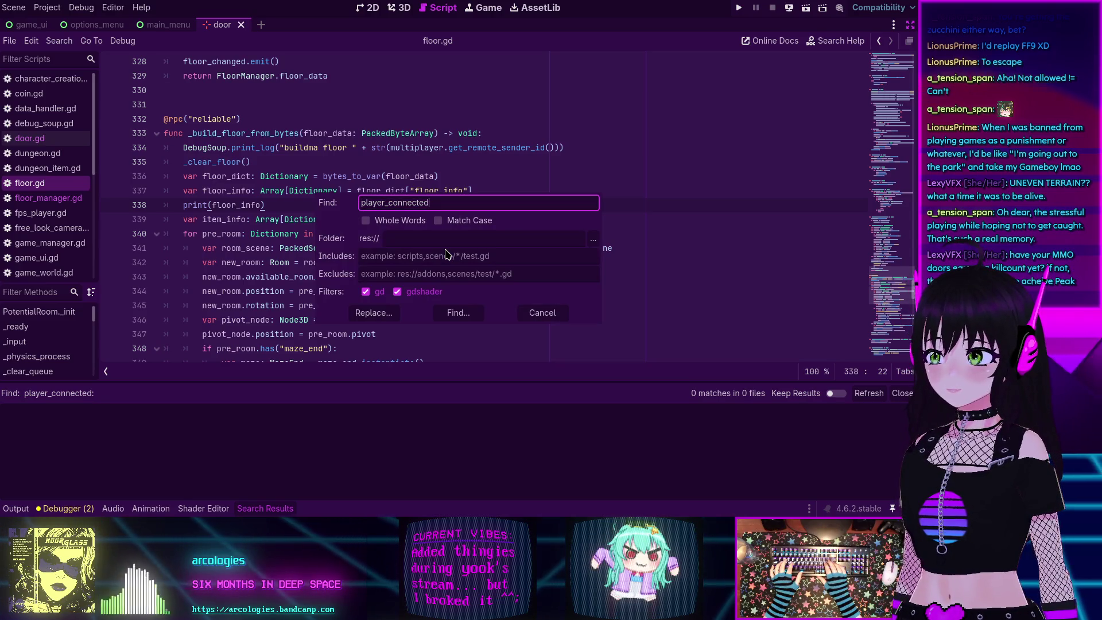
key(Return)
Check the Output and Debugger panels, then browse the player_connected search results.
click(26, 509)
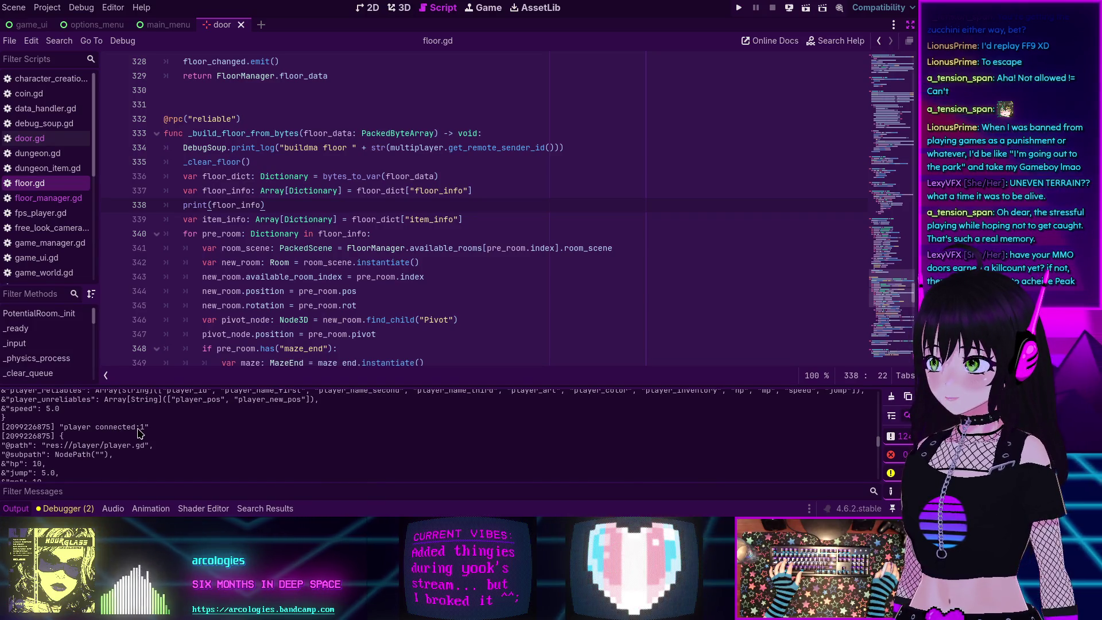
click(79, 507)
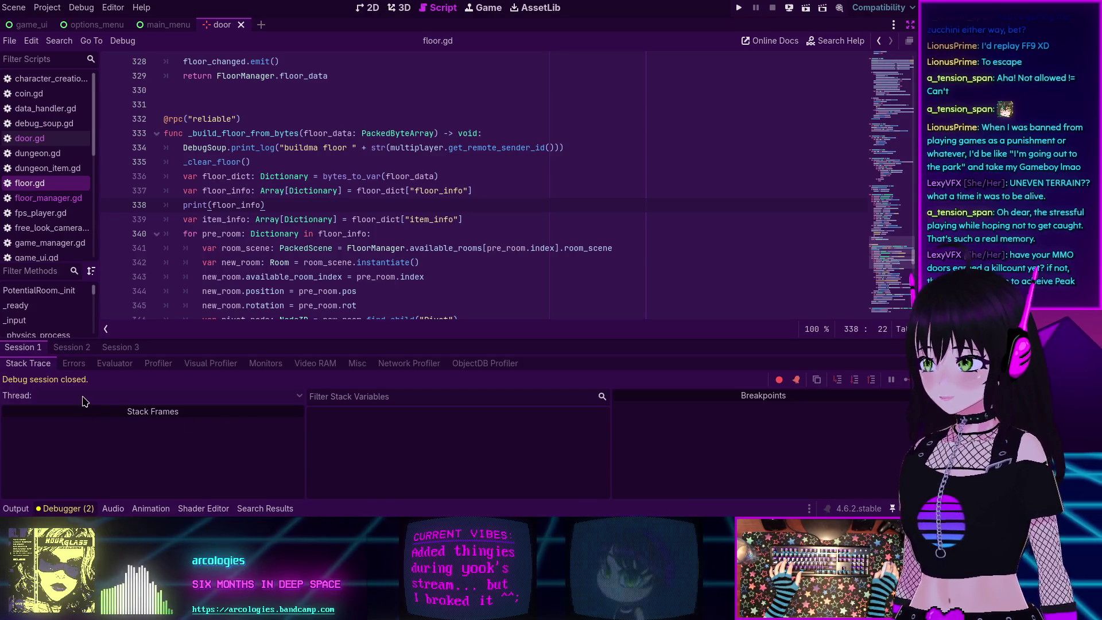
click(256, 510)
scroll(216, 429, down, 5)
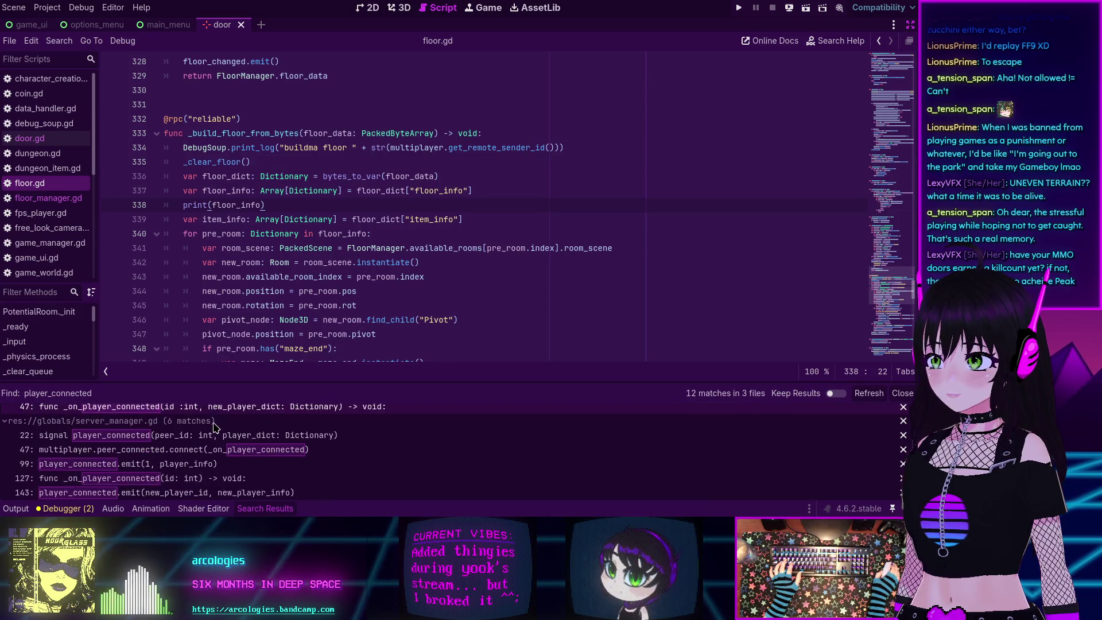
scroll(218, 436, up, 3)
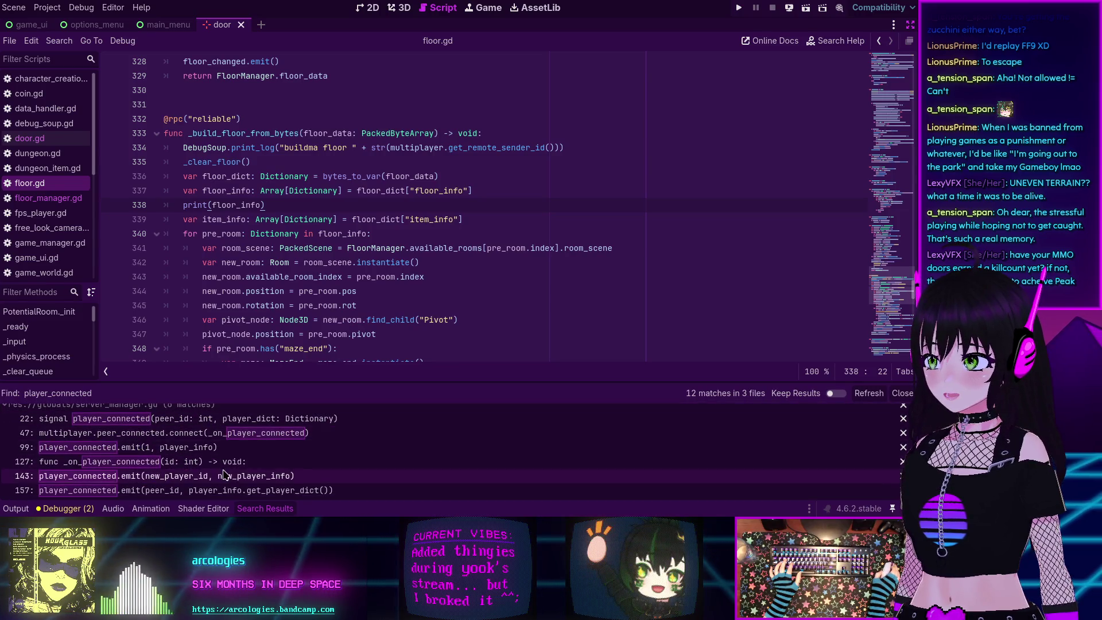
scroll(227, 473, up, 5)
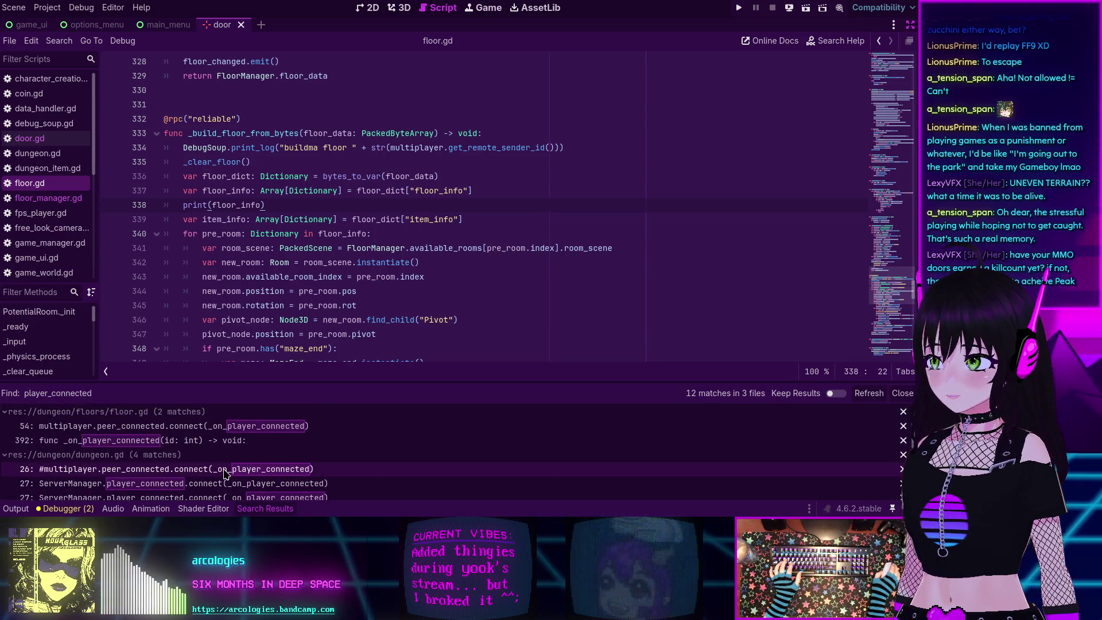
Refine the project search to 'player connected' to get its single match.
key(ctrl+shift+f)
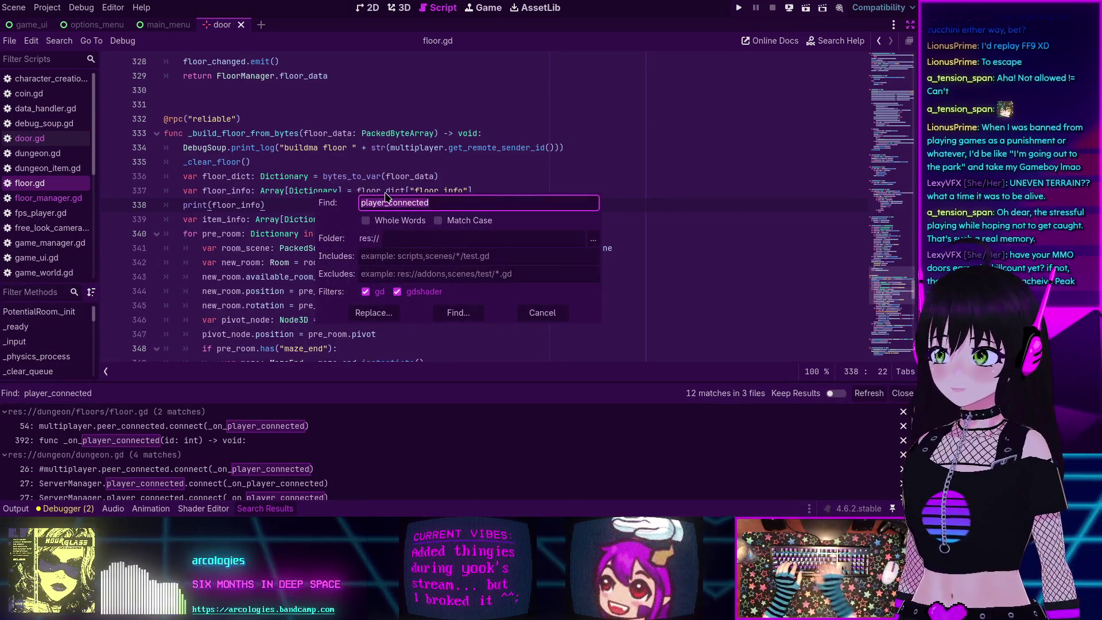
key(BackSpace)
key(BackSpace)
key(BackSpace)
text(connected)
key(Return)
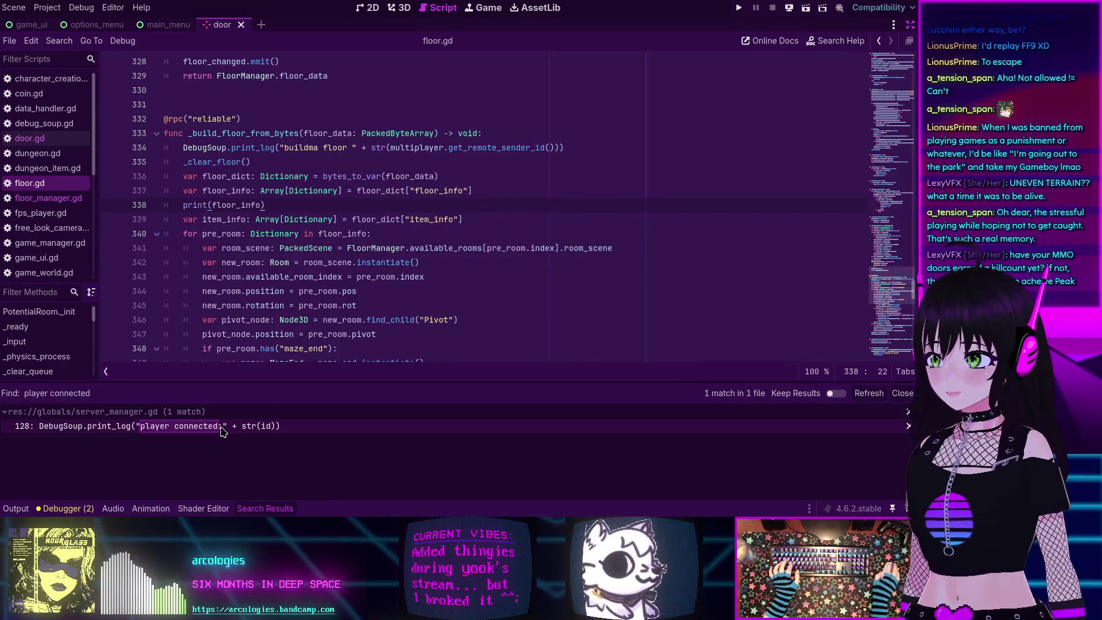
Open the server_manager.gd line 128 match and jump to print_log's definition in debug_soup.gd.
click(224, 431)
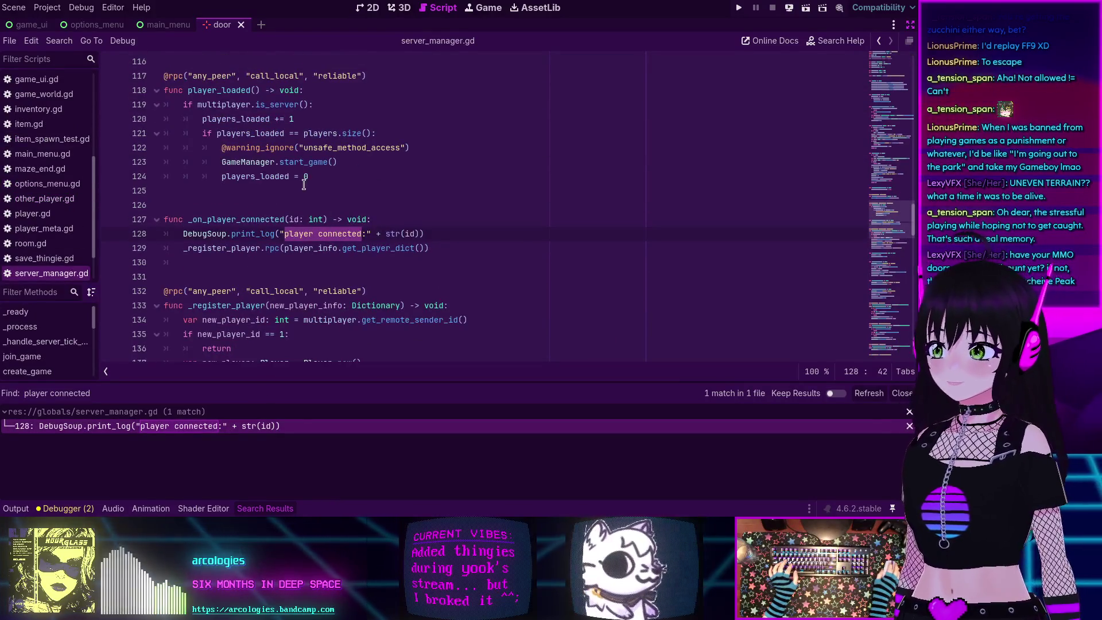
mouse_move(182, 234)
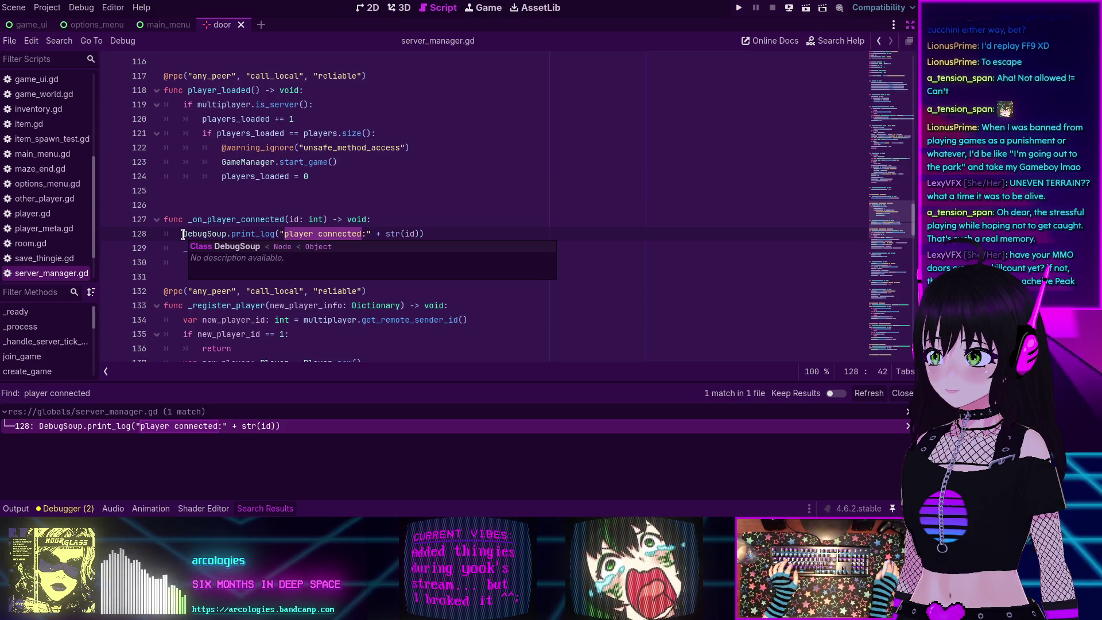
click(183, 234)
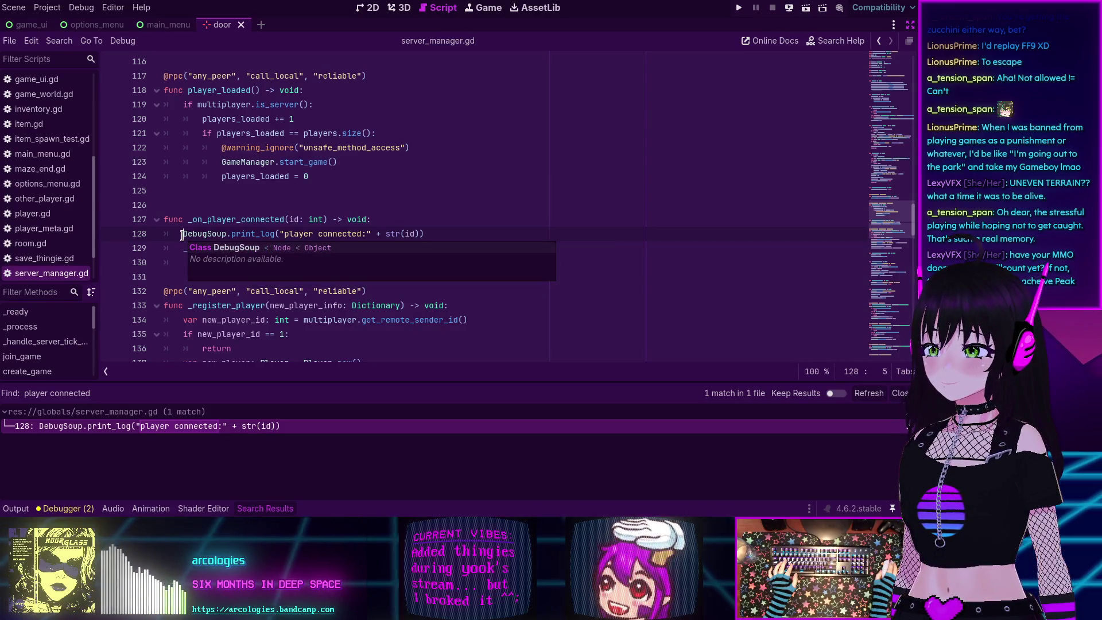
ctrl+click(247, 234)
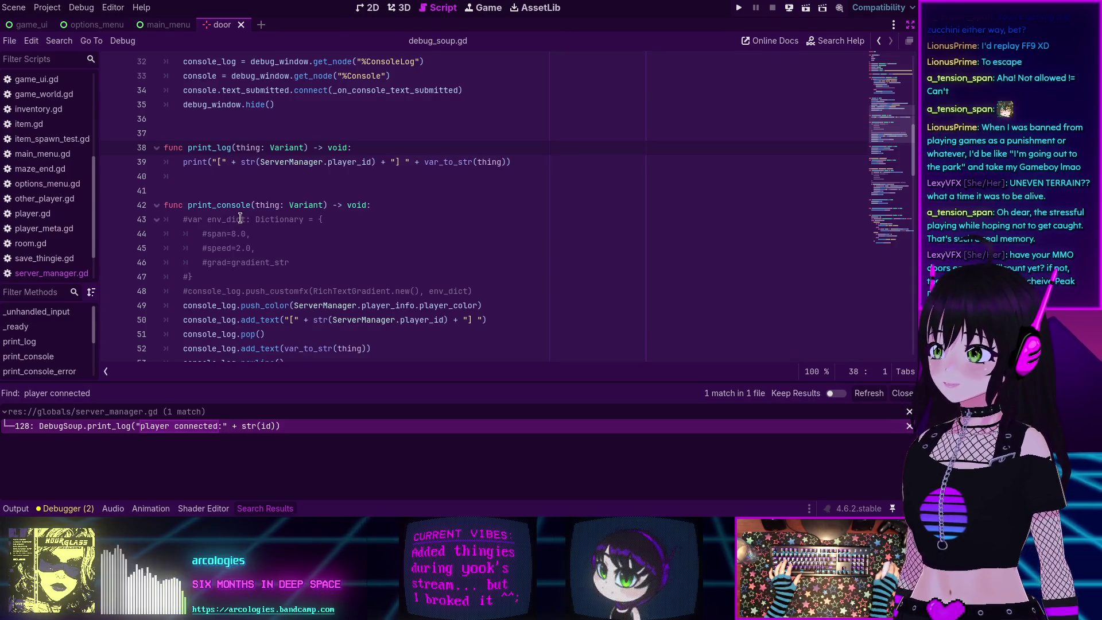
click(370, 153)
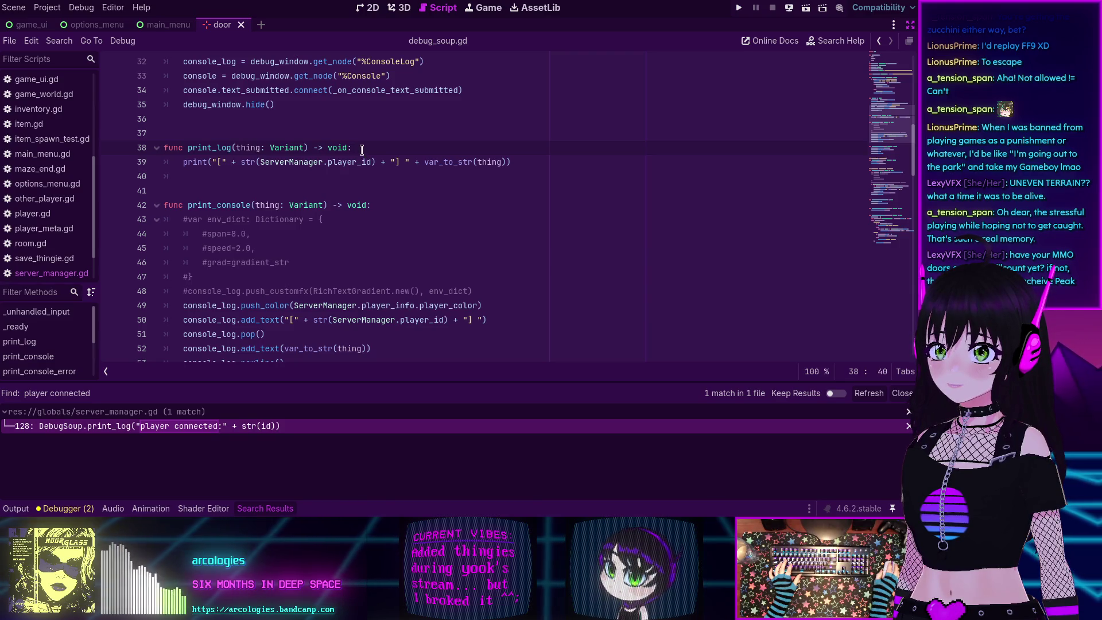
key(F1)
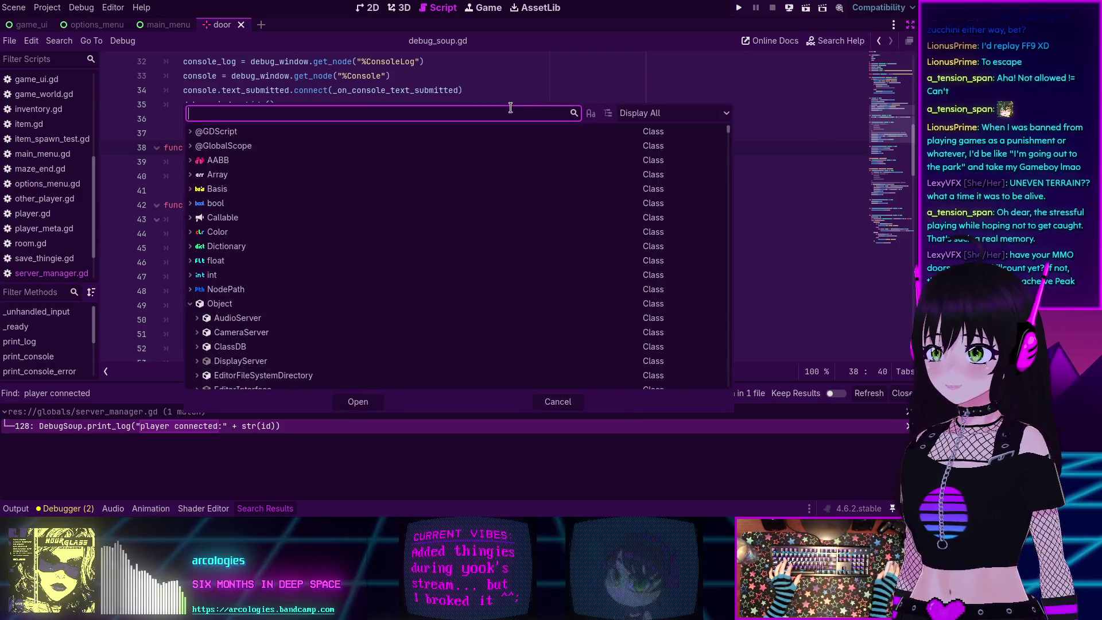
Read the print_rich help page, then return to server_manager.gd line 128.
text(print_)
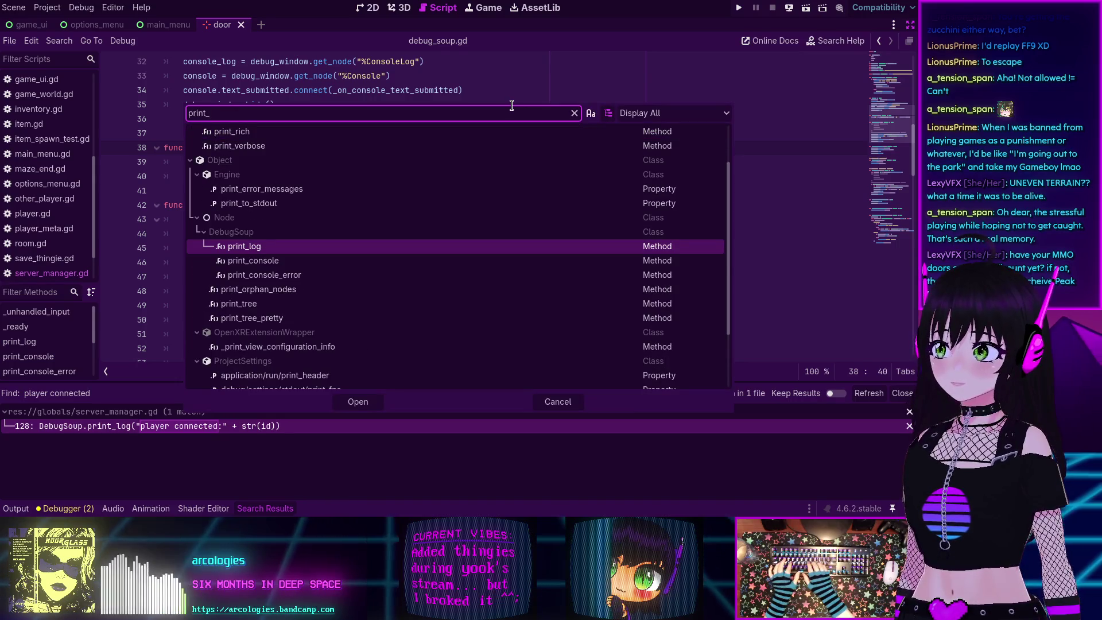
double_click(253, 131)
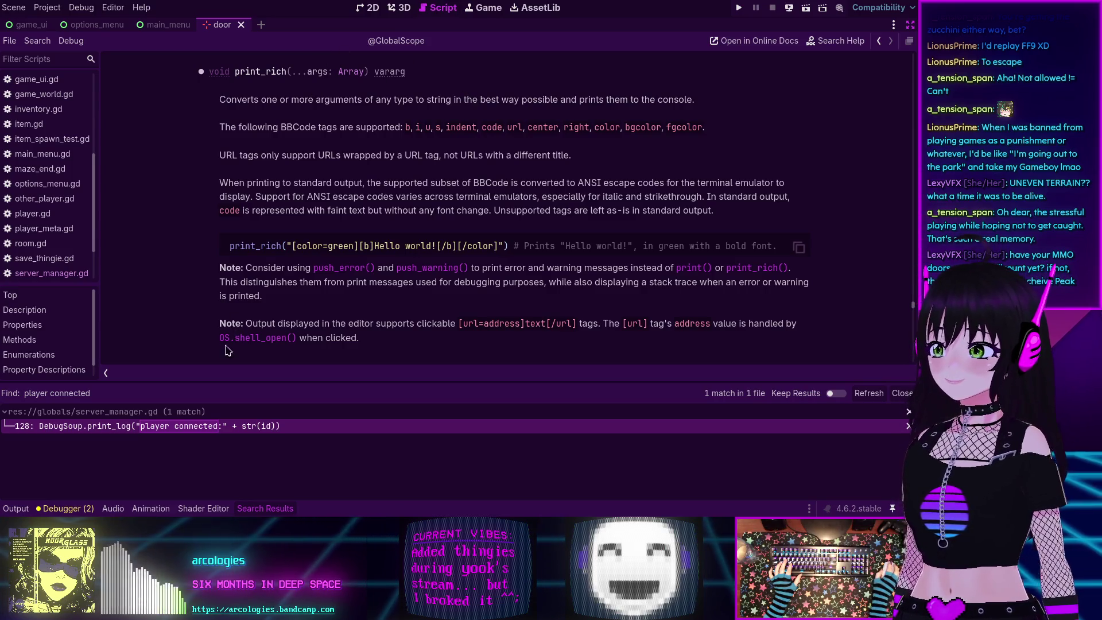
click(179, 428)
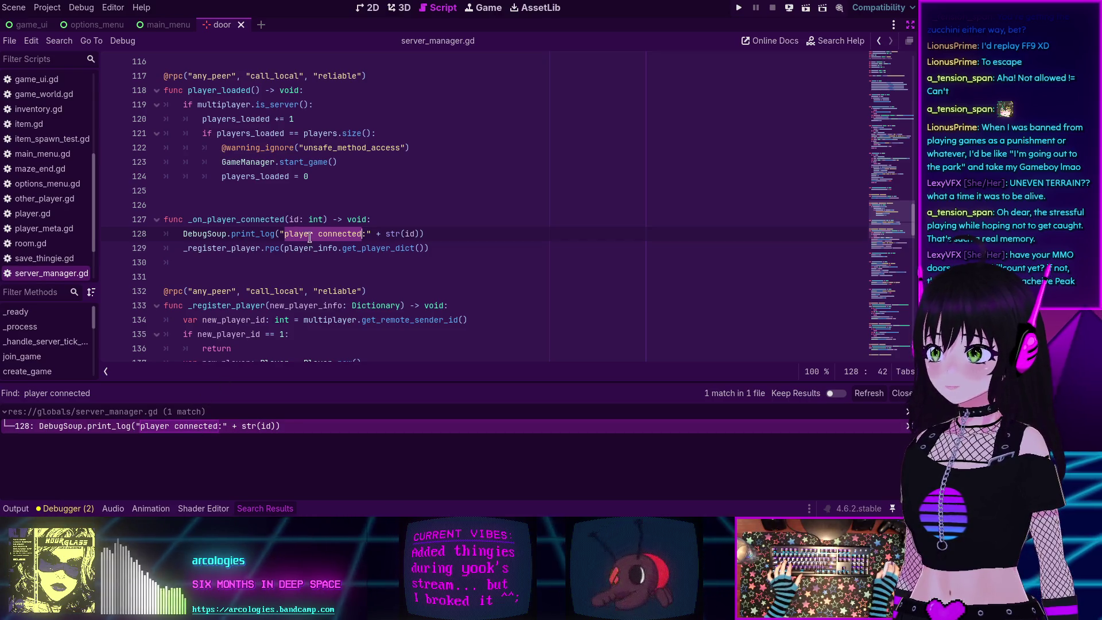
Change print_log's signature to add color: Color = Color.WHITE, then move below the old print line.
ctrl+click(244, 236)
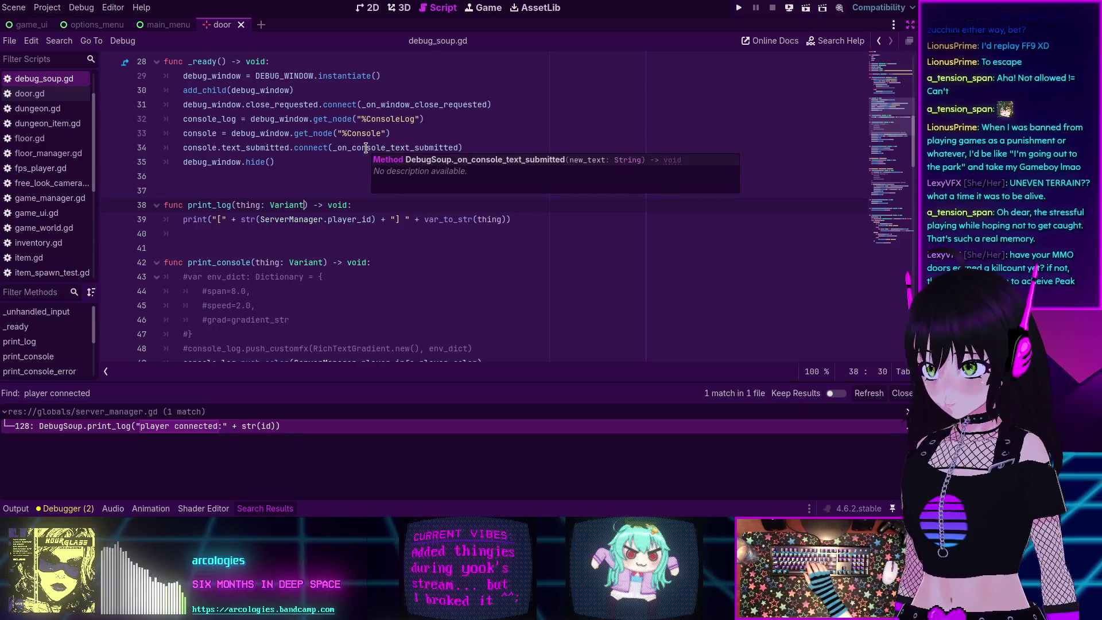
text(, co)
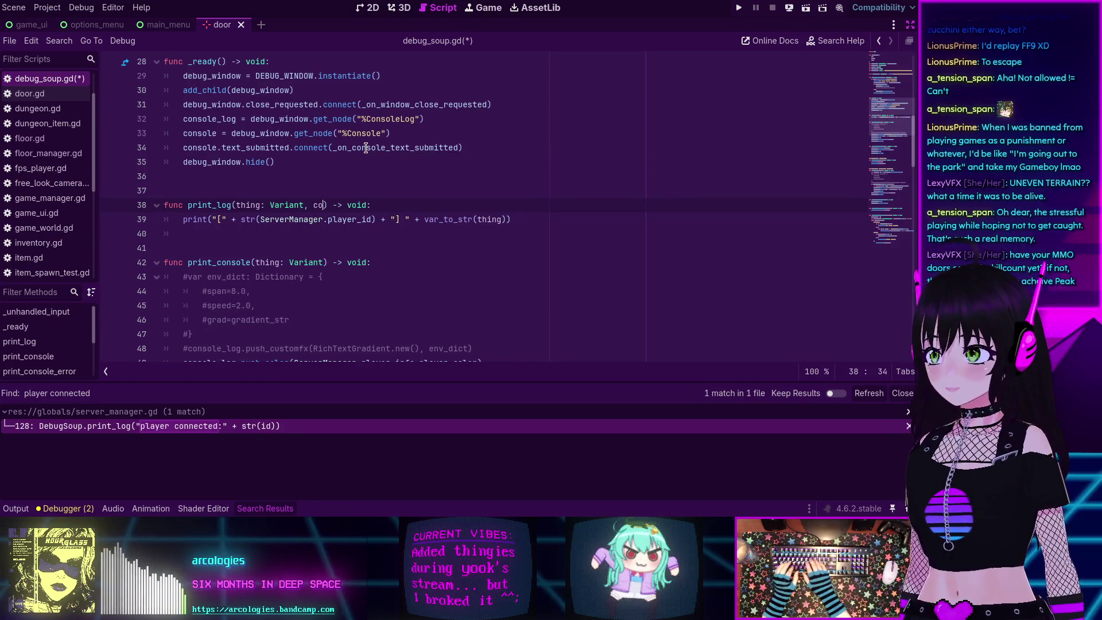
text(lor: D)
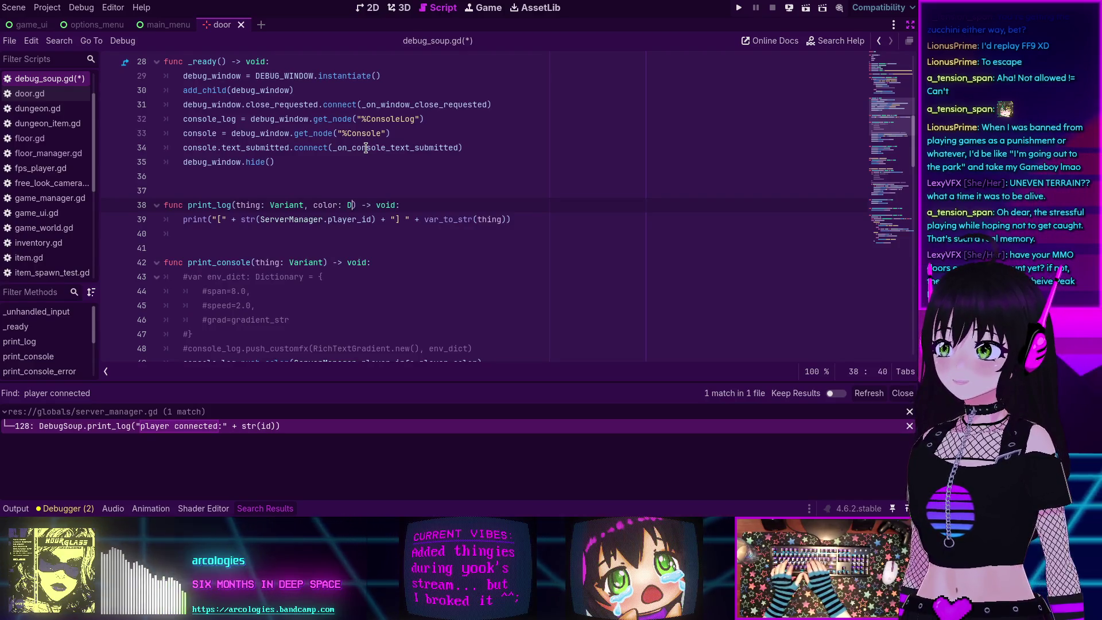
key(BackSpace)
text(Color)
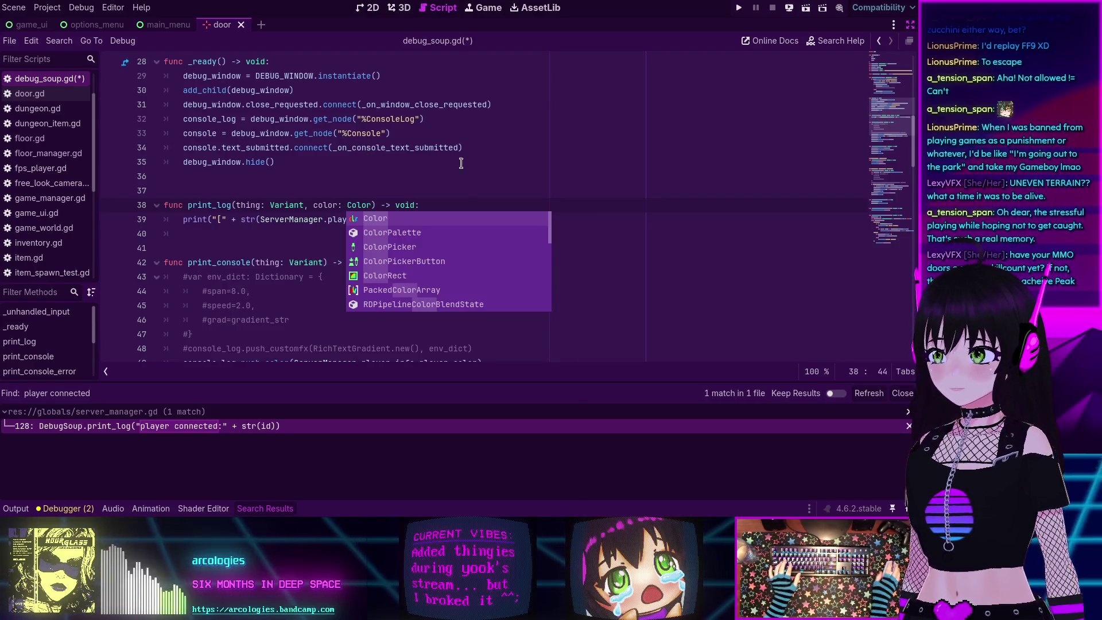
key(End)
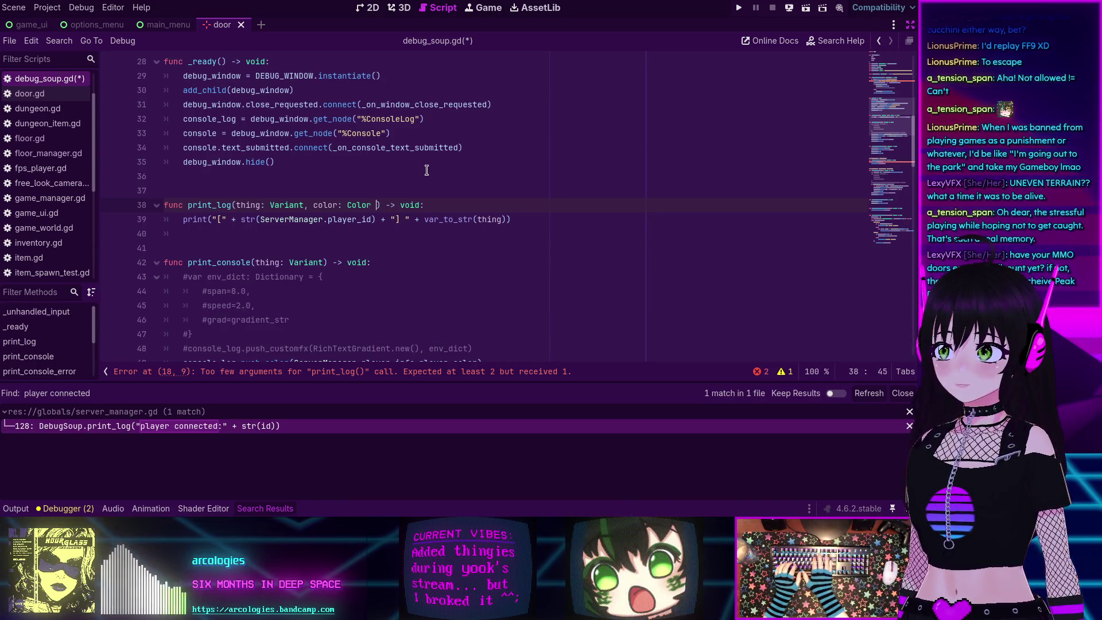
text(= )
text(Color.)
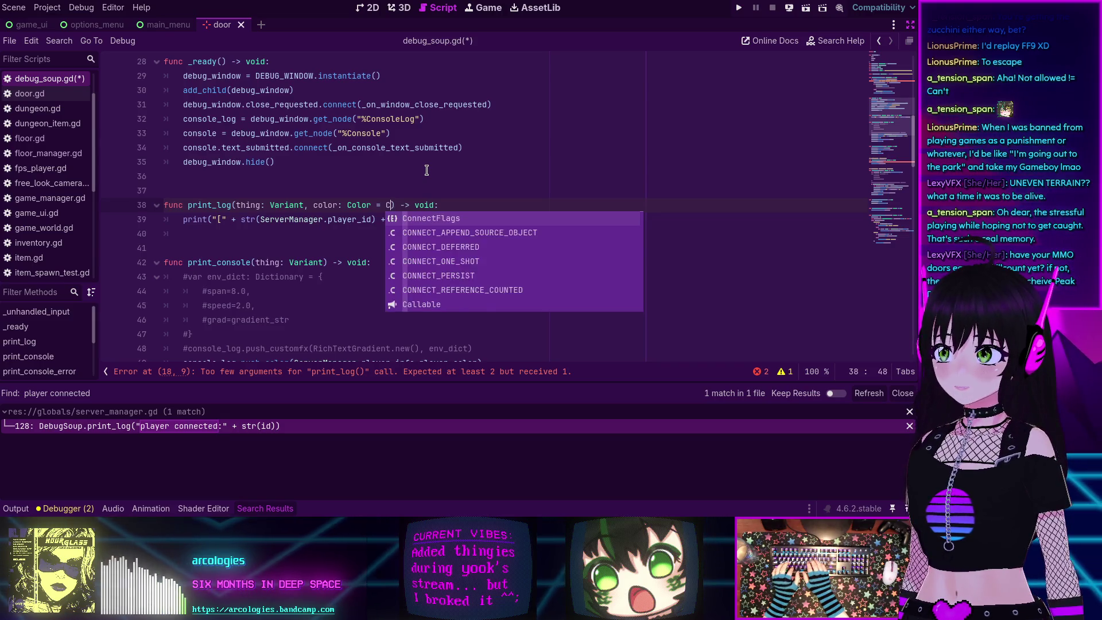
text(WHITE)
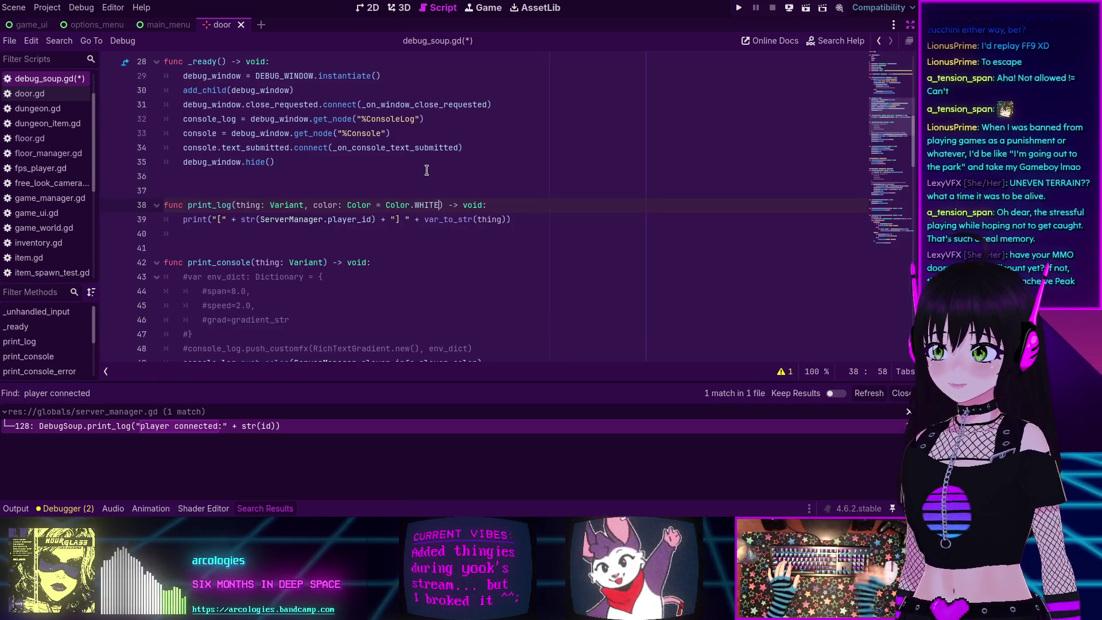
drag(164, 205, 183, 220)
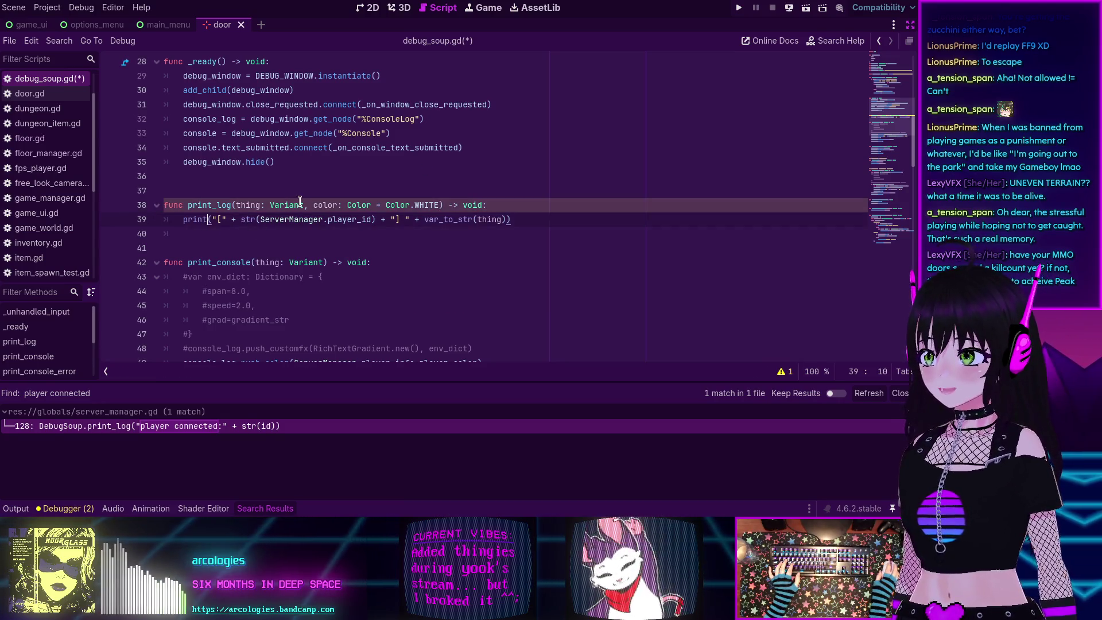
key(End)
key(Return)
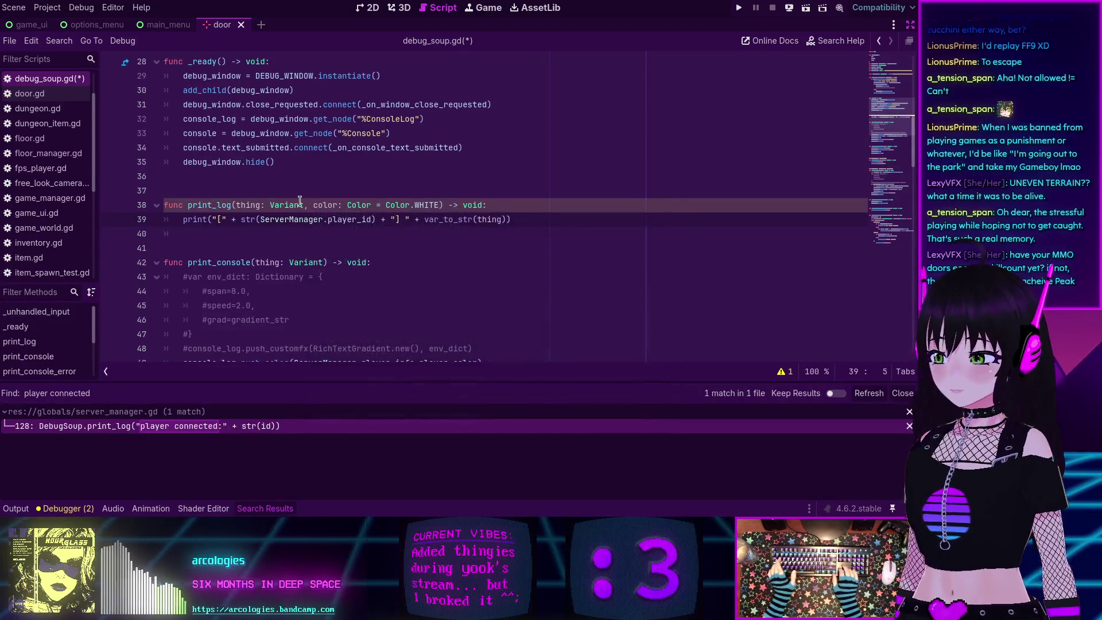
Comment out the old print line and add a print_rich call with the same pasted arguments.
key(Up)
key(ctrl+k)
key(Down)
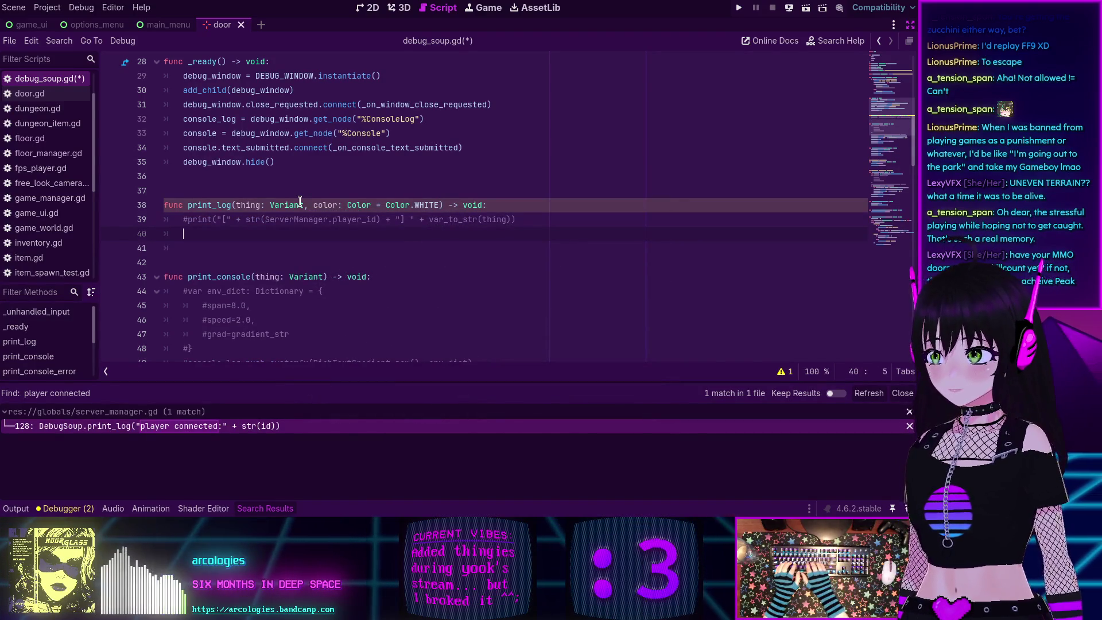
text(print_ri)
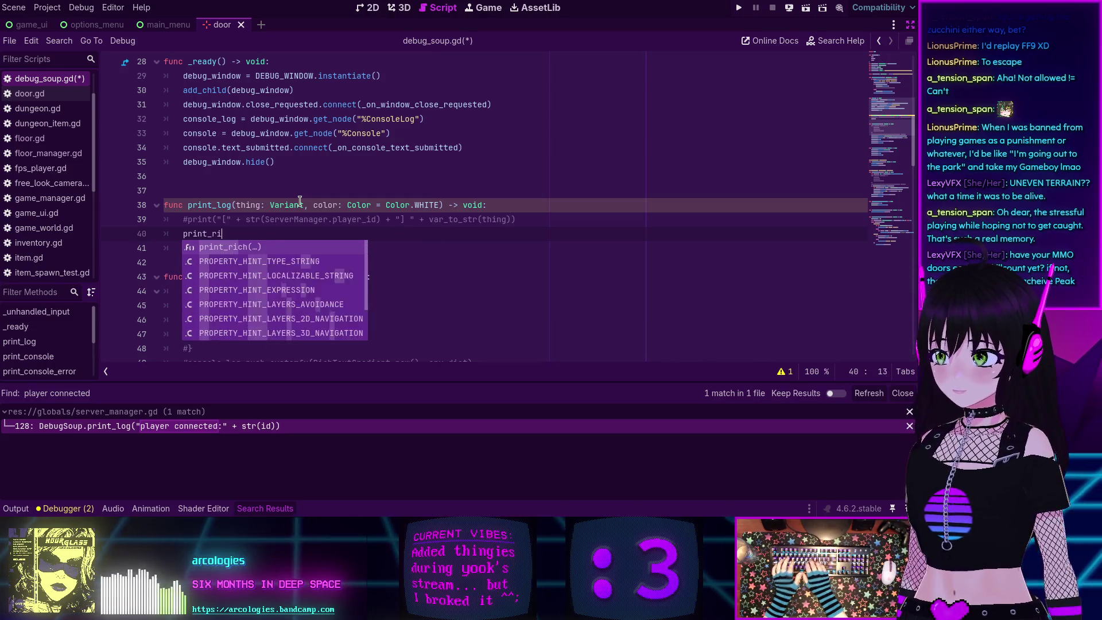
key(Return)
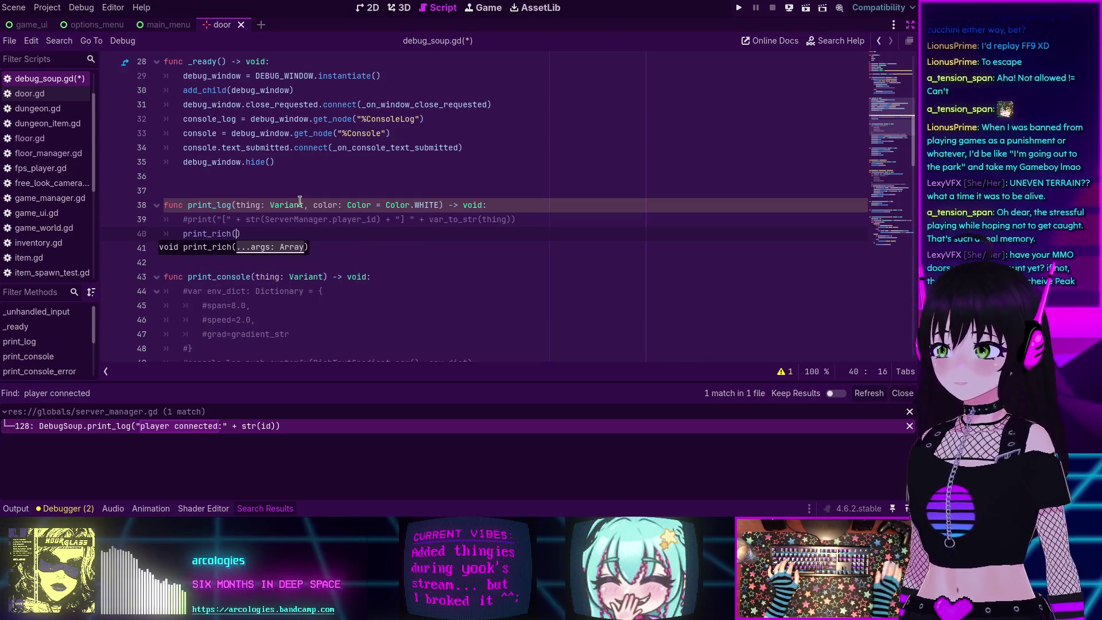
click(478, 219)
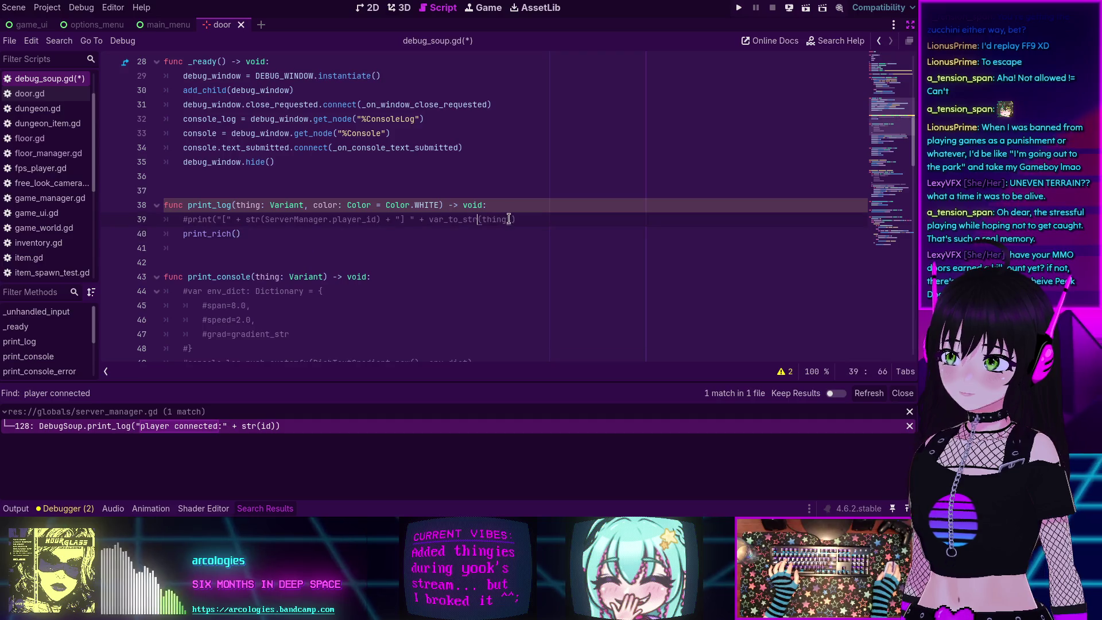
drag(512, 219, 218, 219)
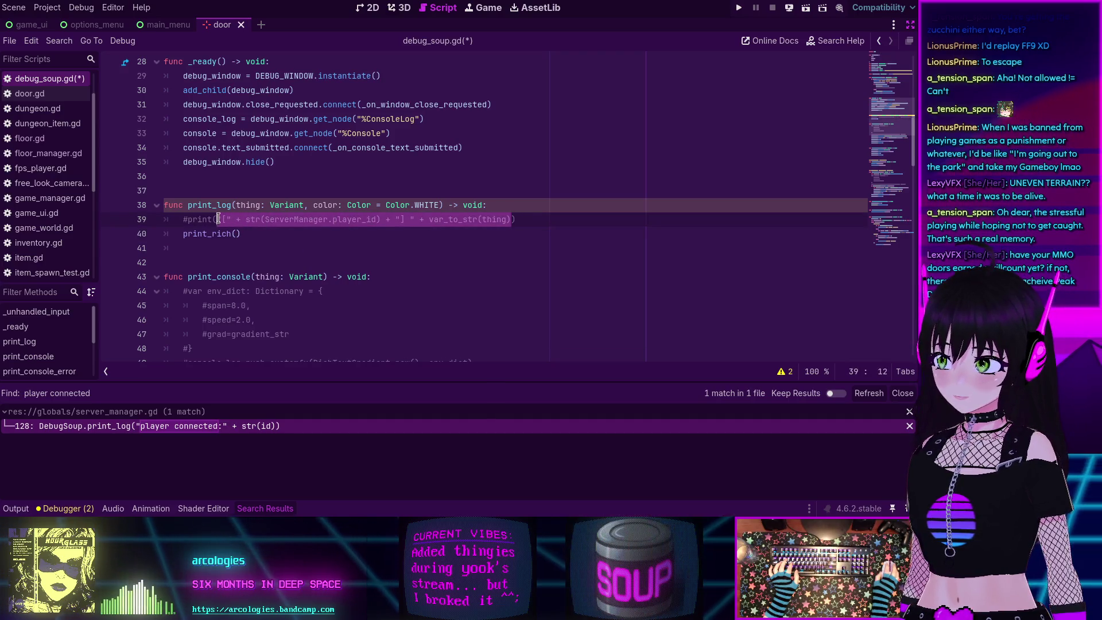
key(ctrl+c)
click(237, 233)
key(ctrl+v)
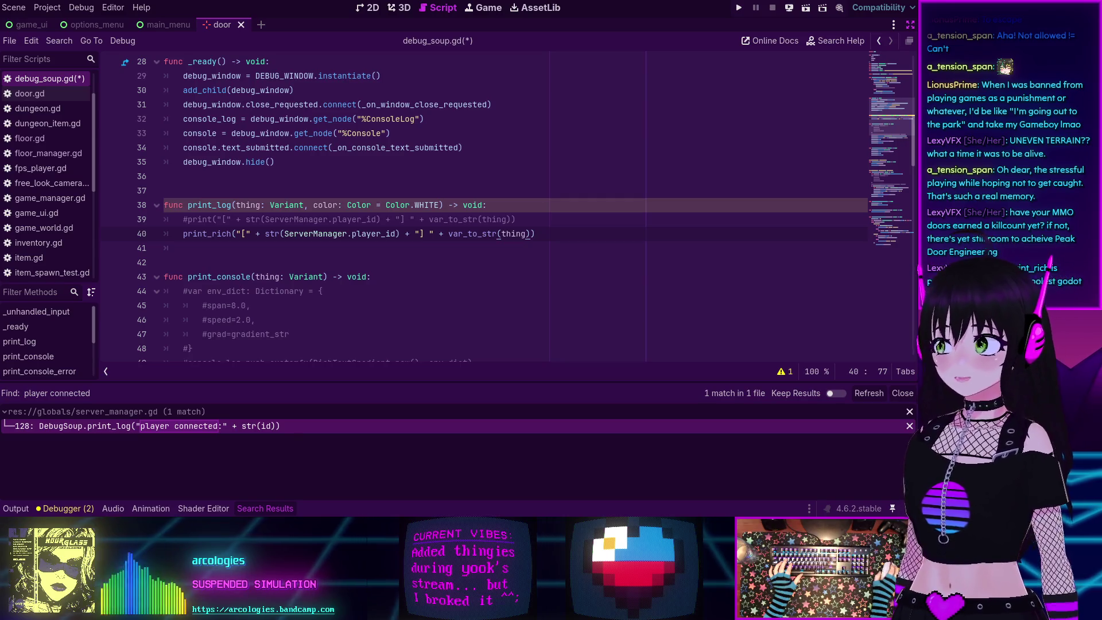
Make the print_rich string start with '[color](', fixing the stray brackets.
key(Right)
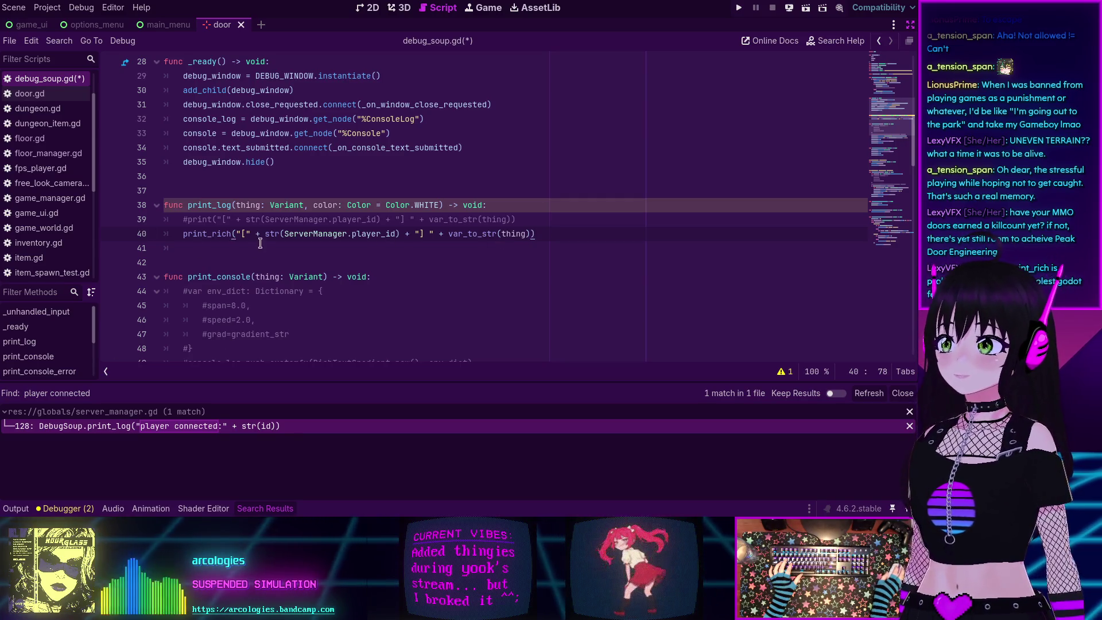
click(242, 234)
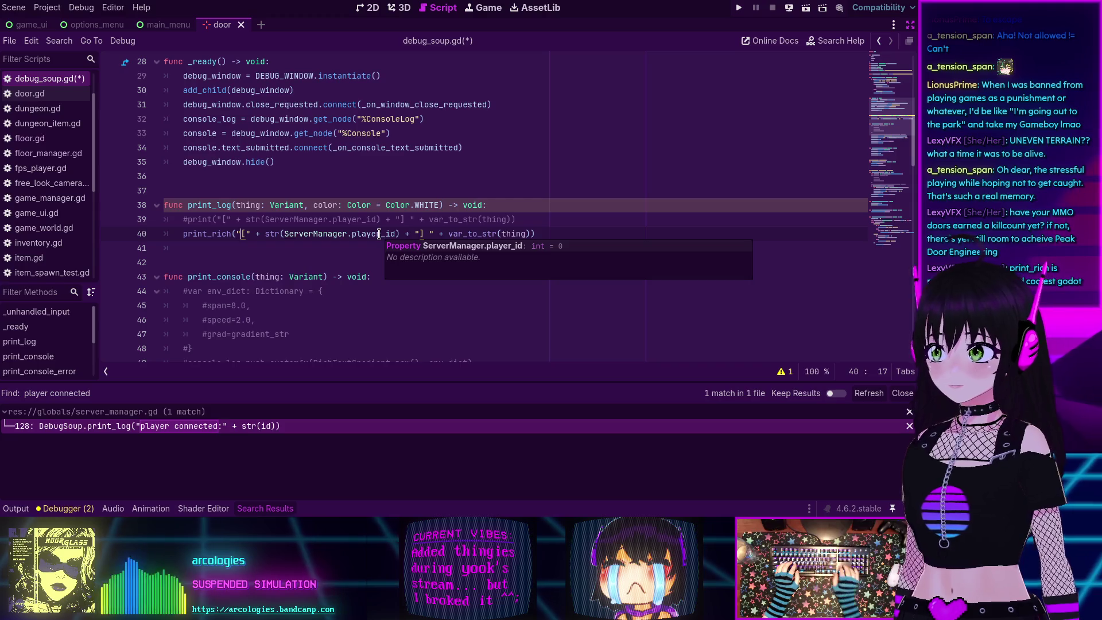
text({)
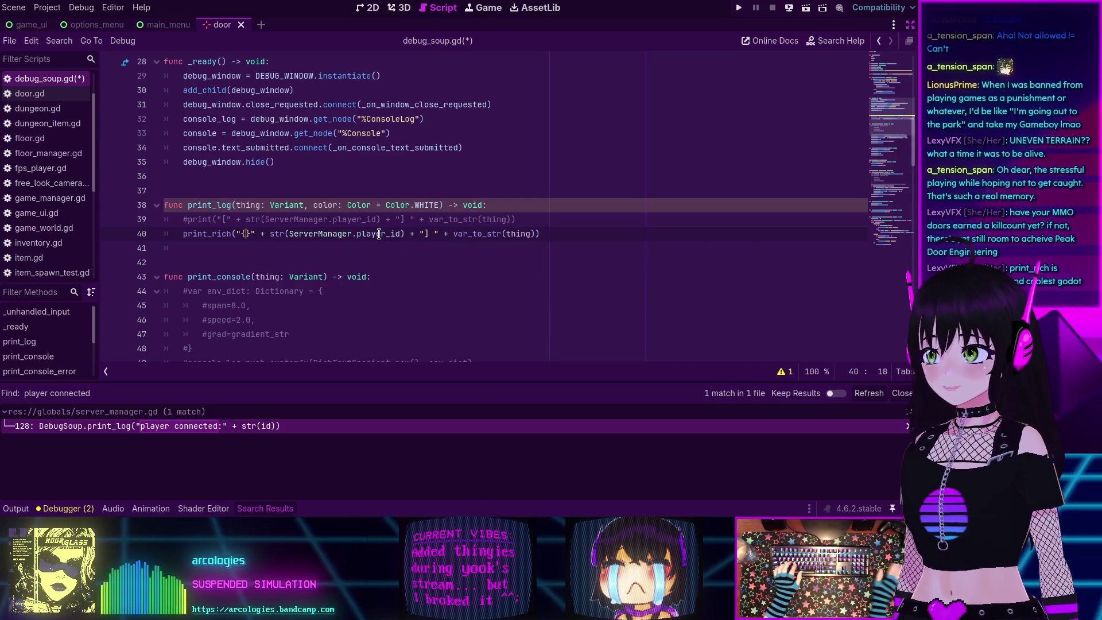
key(BackSpace)
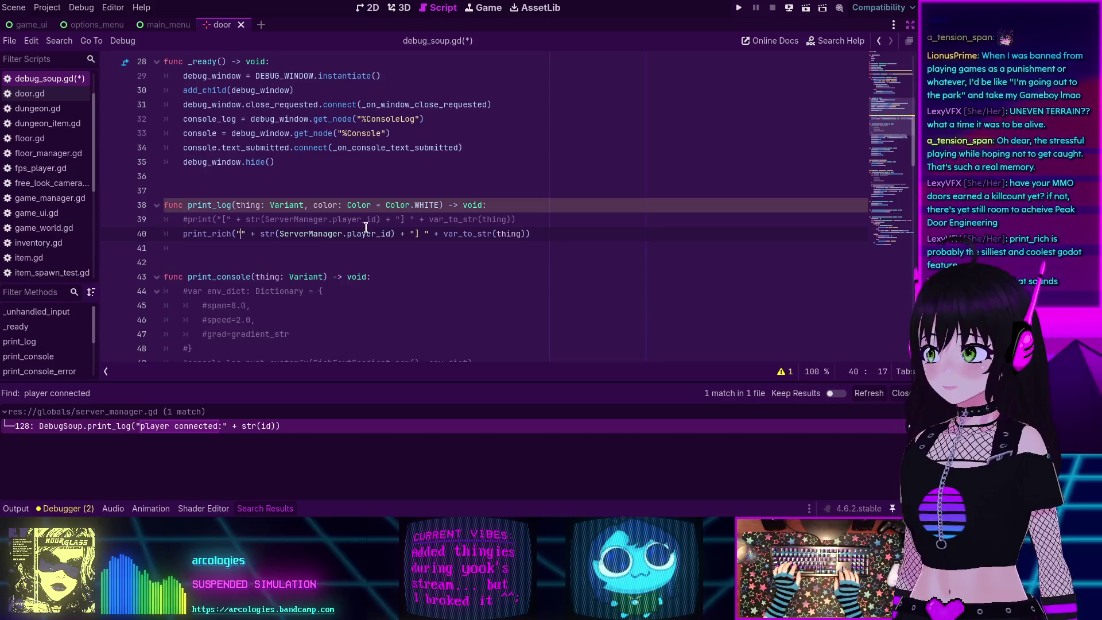
text(()
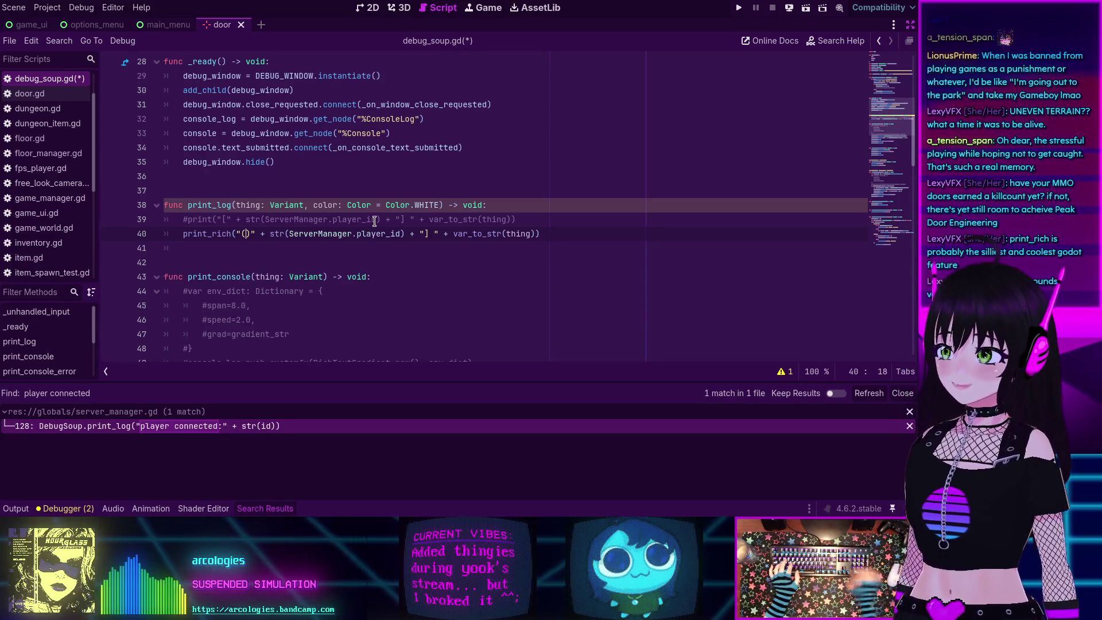
key(Delete)
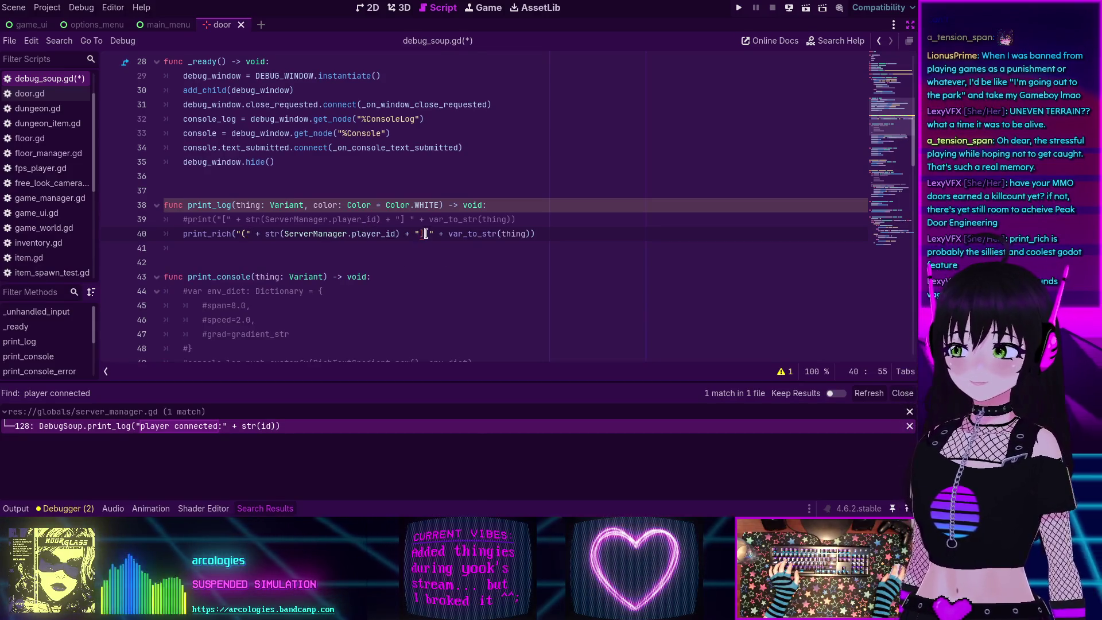
key(BackSpace)
text())
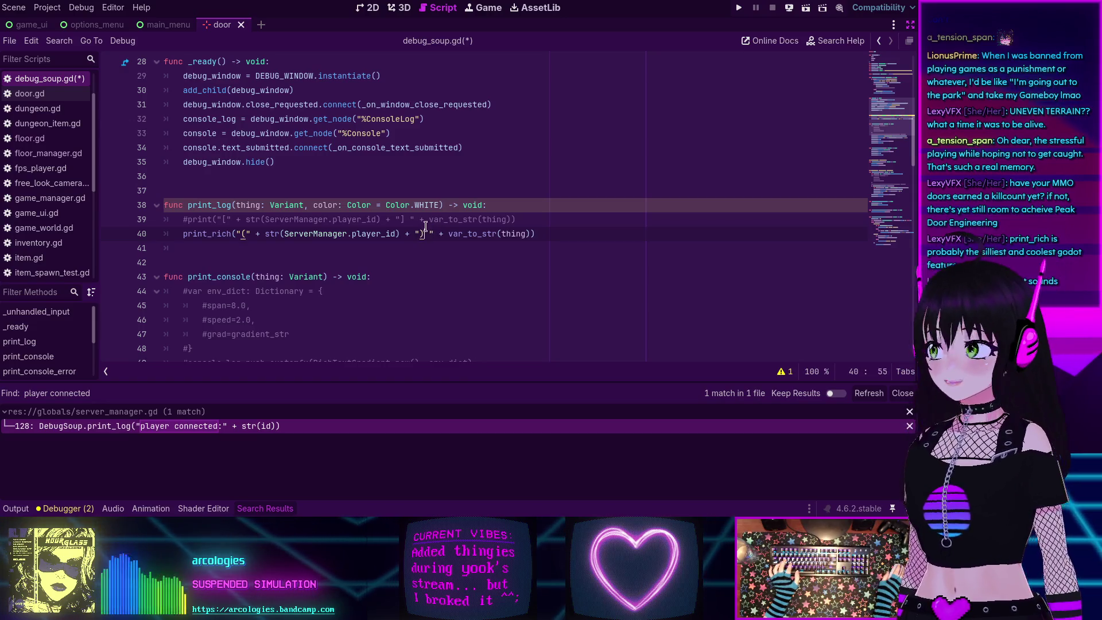
click(241, 234)
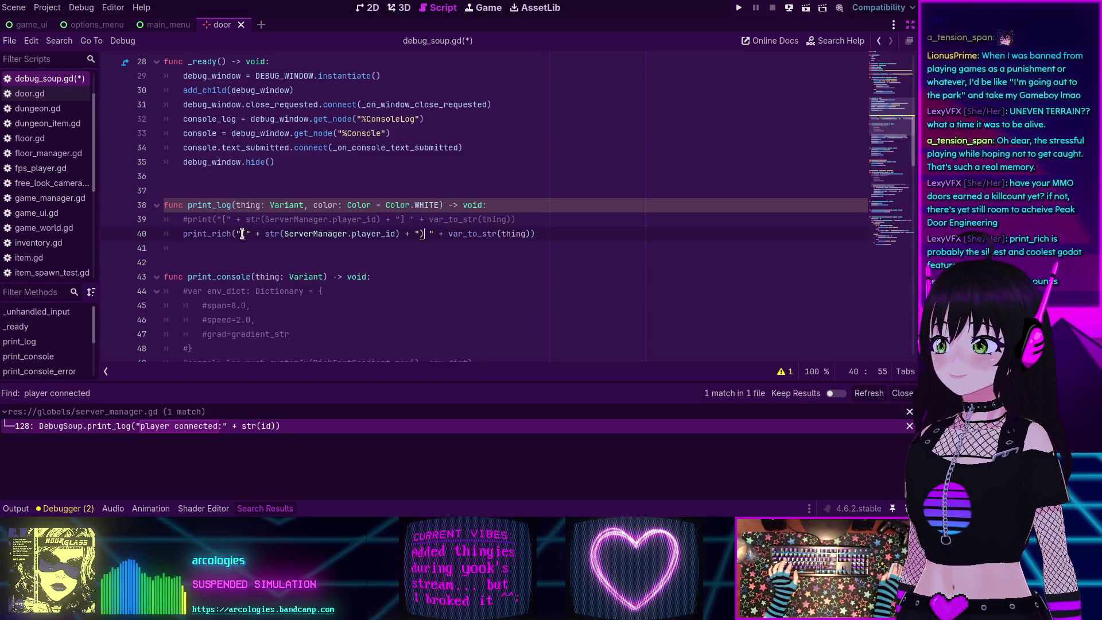
text([)
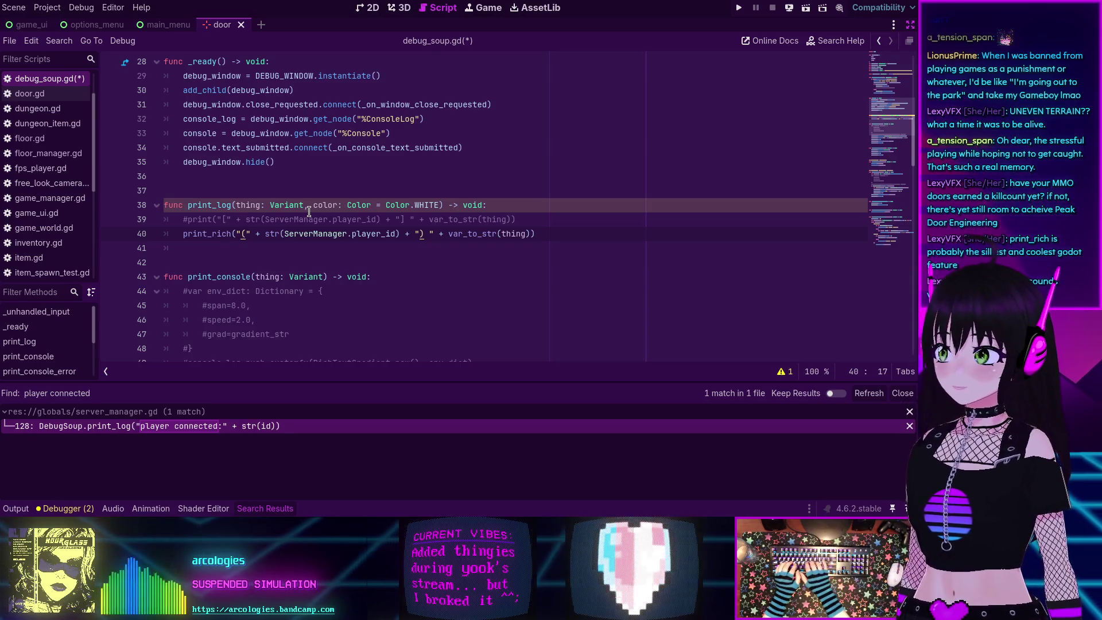
text(color](" + str(S)
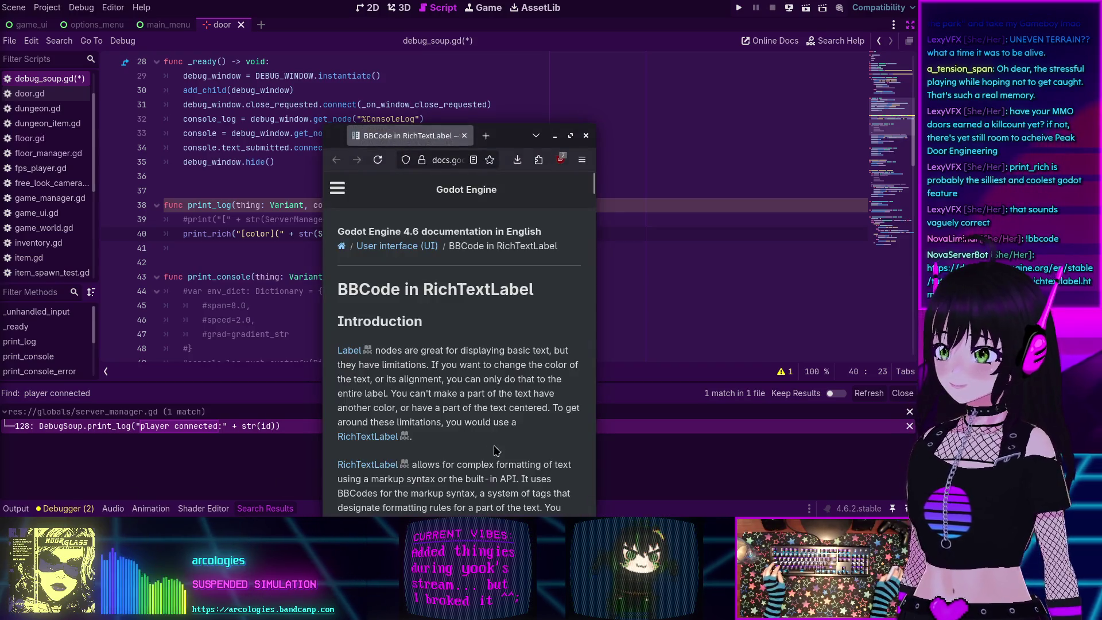
Find the BBCode color tag row (colour name or hex code) in the RichTextLabel docs, then close the docs window.
scroll(404, 235, down, 20)
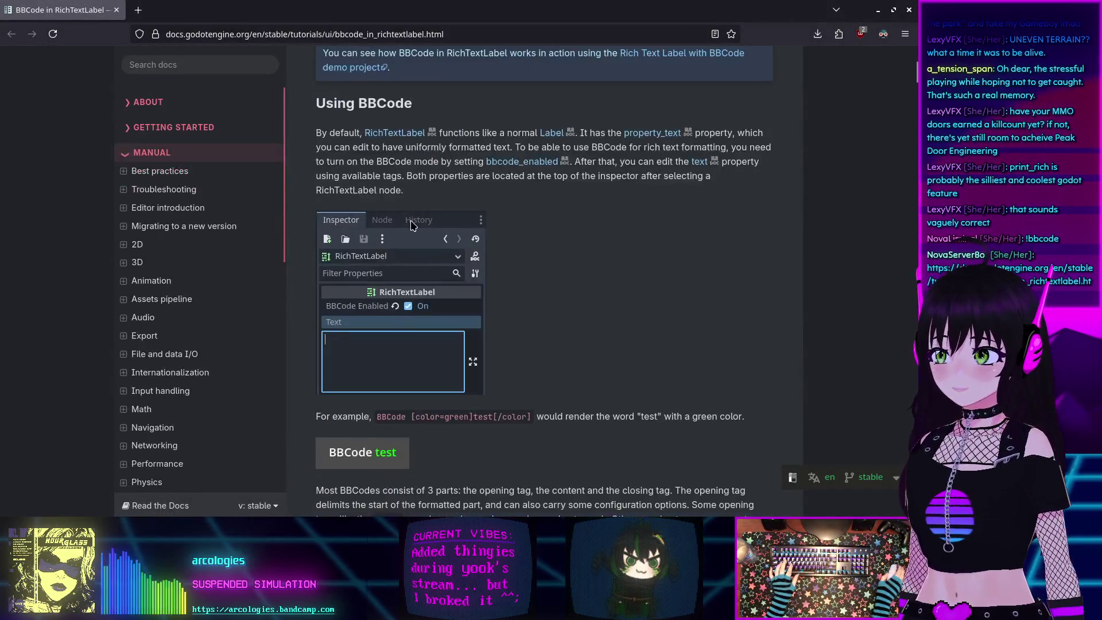
key(ctrl+f)
text(color)
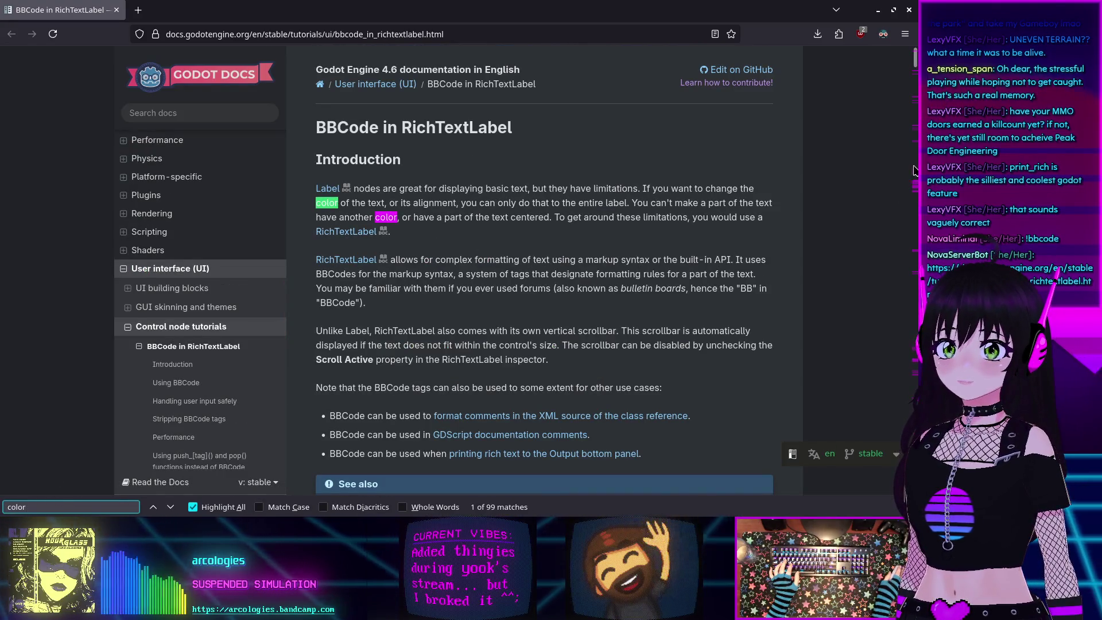
drag(917, 73, 917, 172)
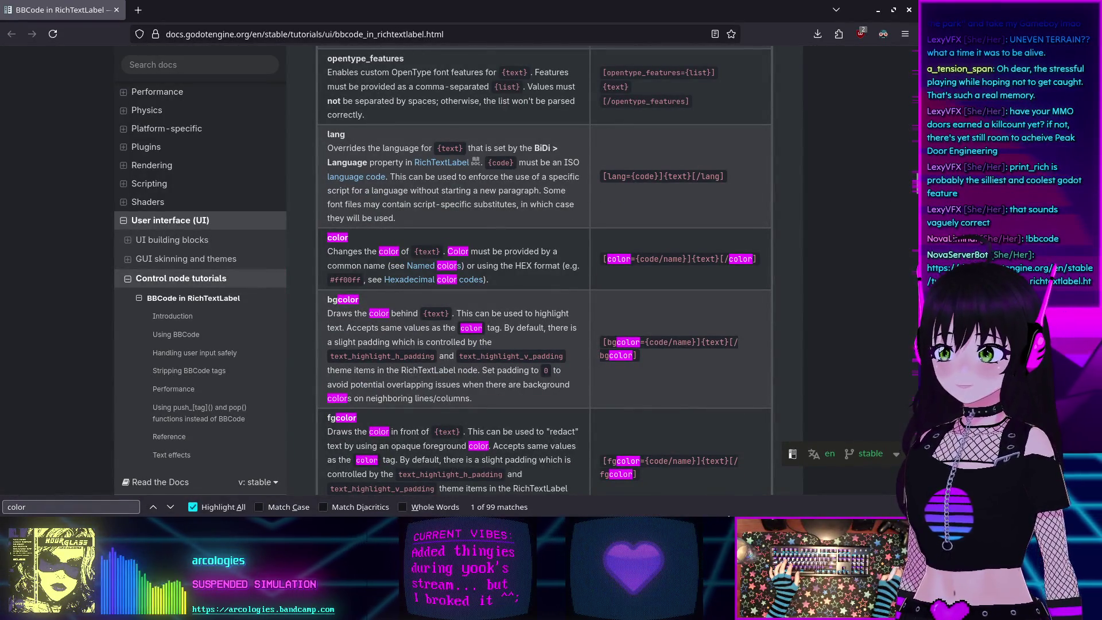
key(Escape)
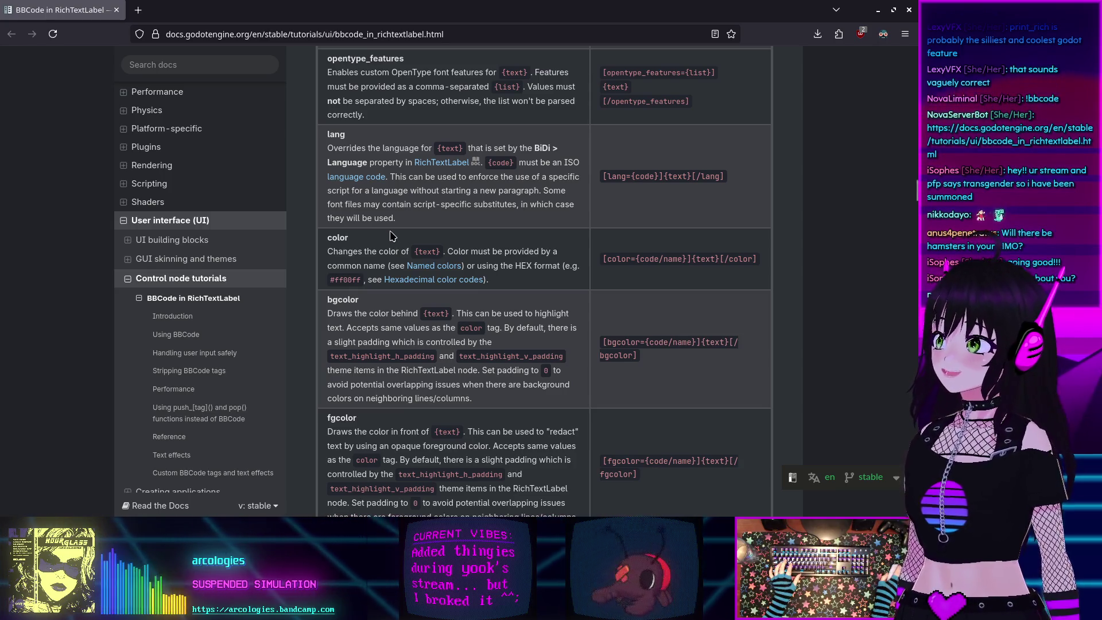
click(116, 9)
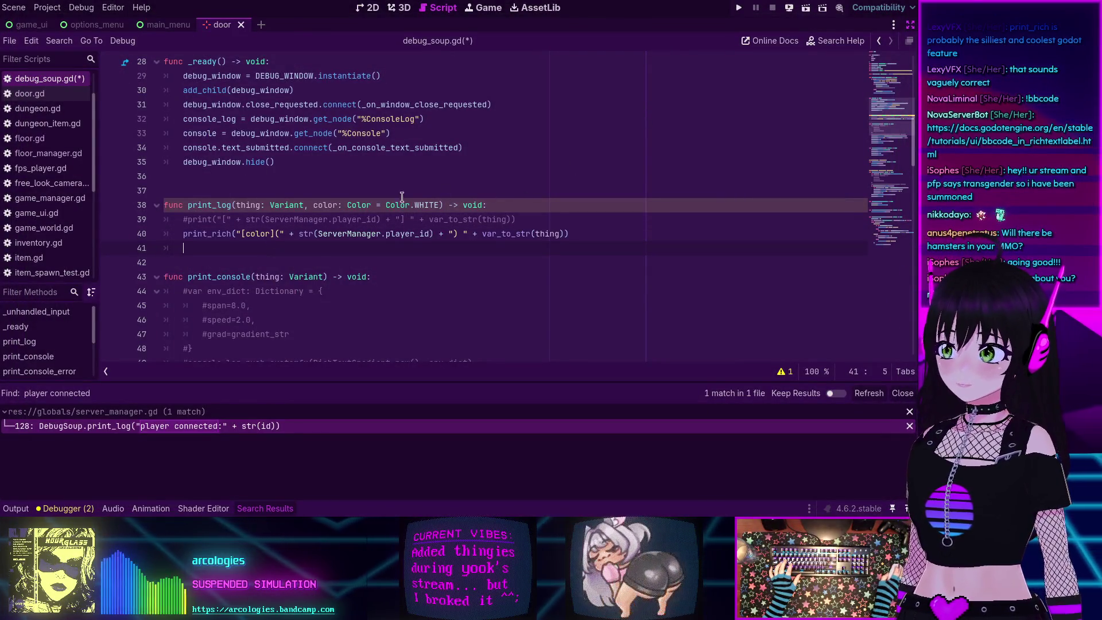
Add '=' to the [color] tag on line 40, comment out print_rich, restore plain print, and run the project.
click(269, 234)
text(=)
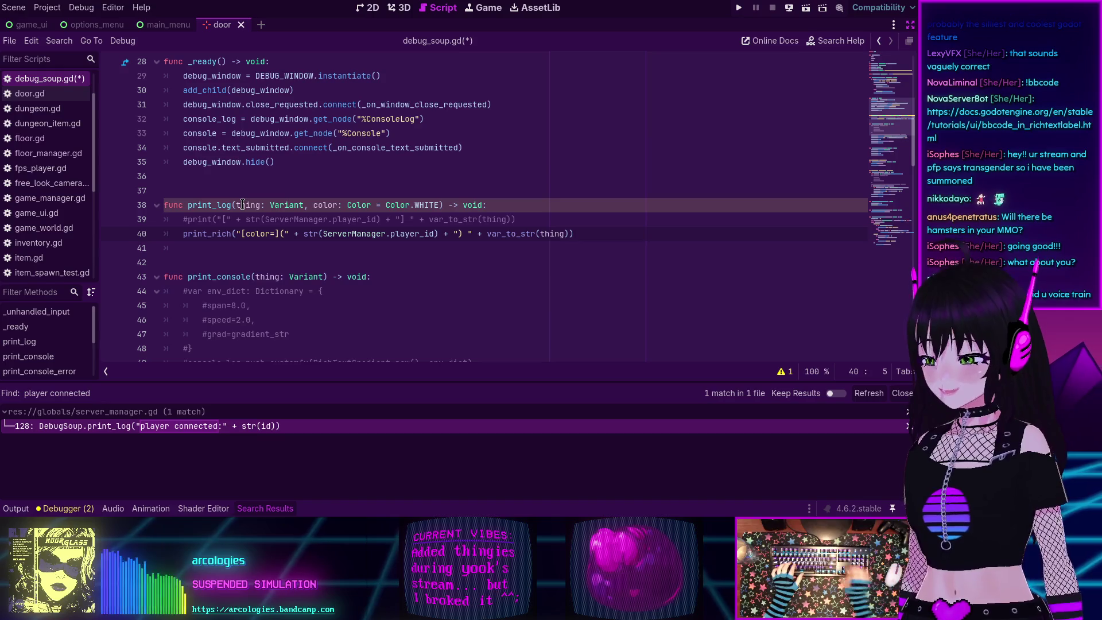
key(ctrl+k)
key(Up)
key(ctrl+k)
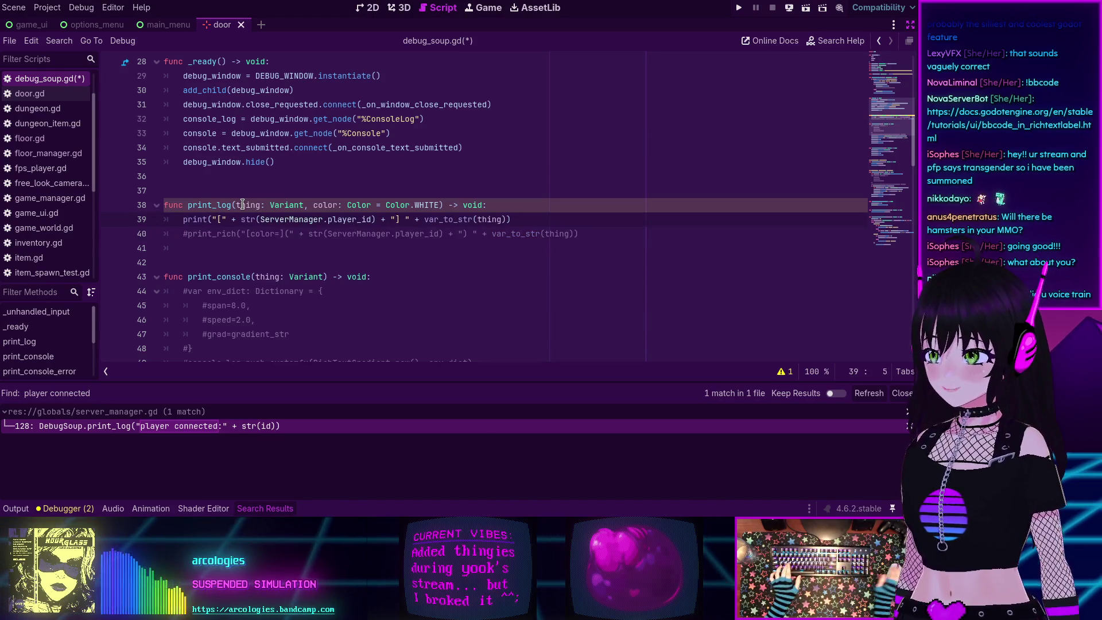
click(739, 8)
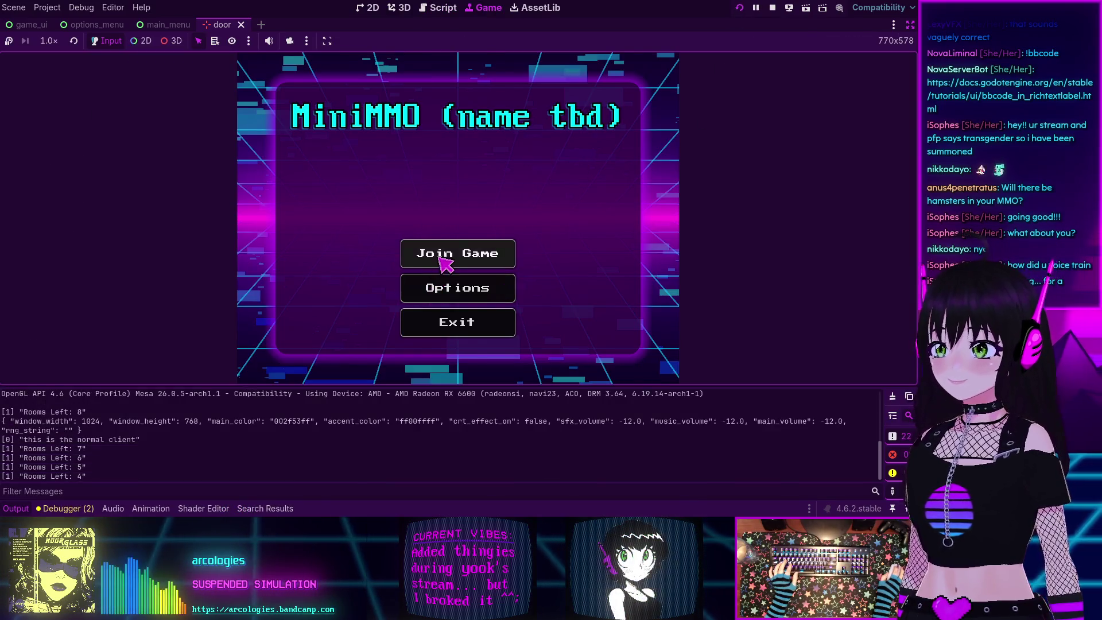
Join the MiniMMO game from the main menu, submit the character, and connect to the world.
click(446, 258)
click(554, 341)
click(458, 256)
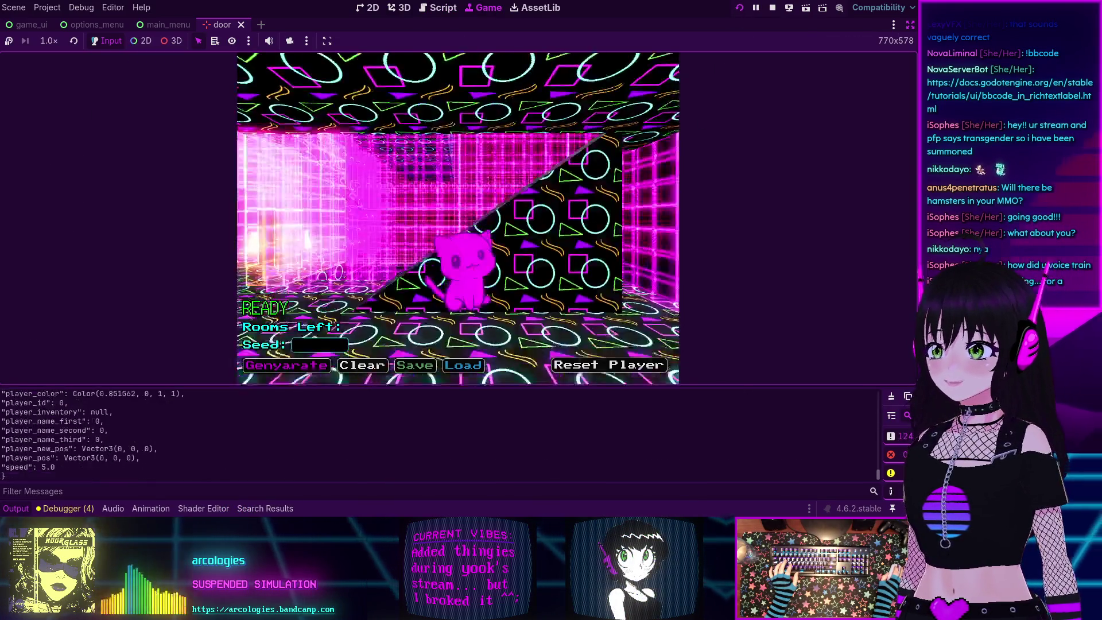
Walk the pink cat through the corridors collecting coins, then switch to the overview camera.
key(w)
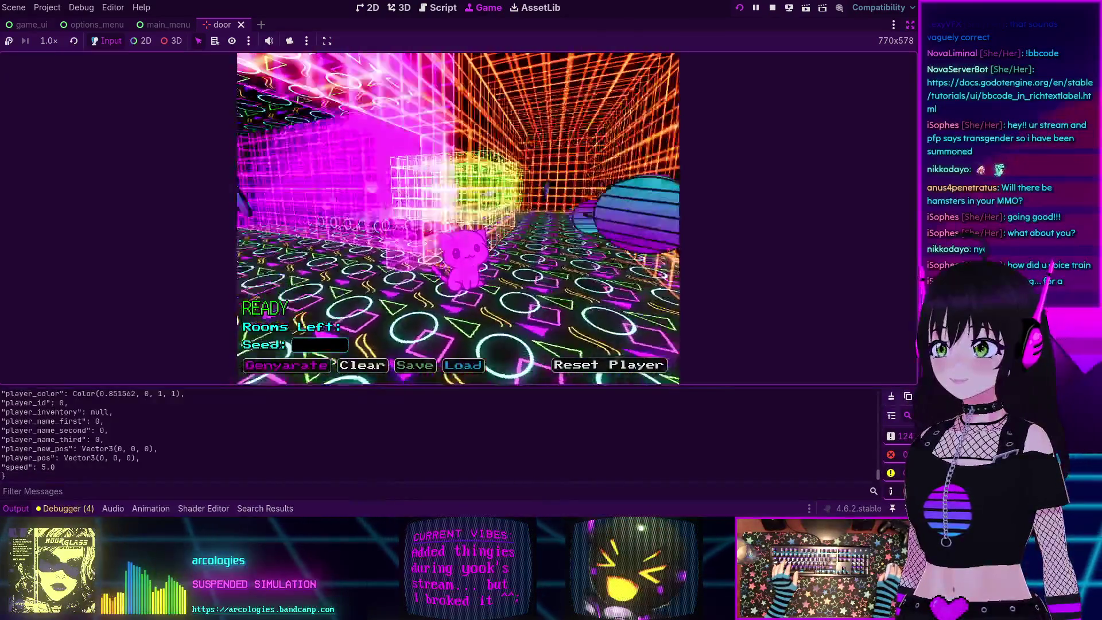
key(w)
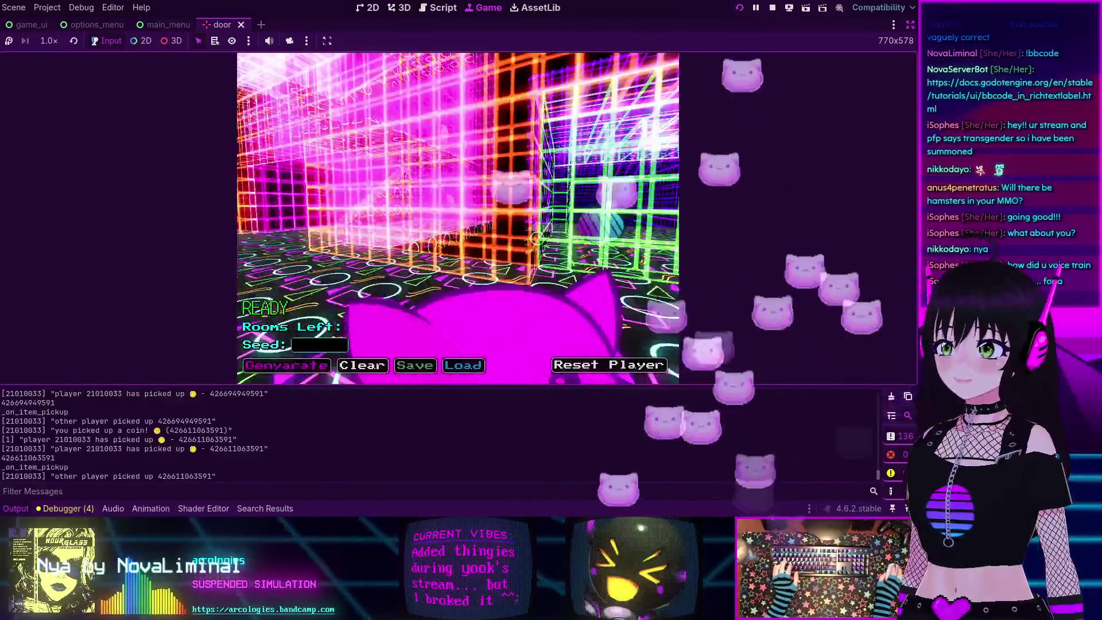
key(w)
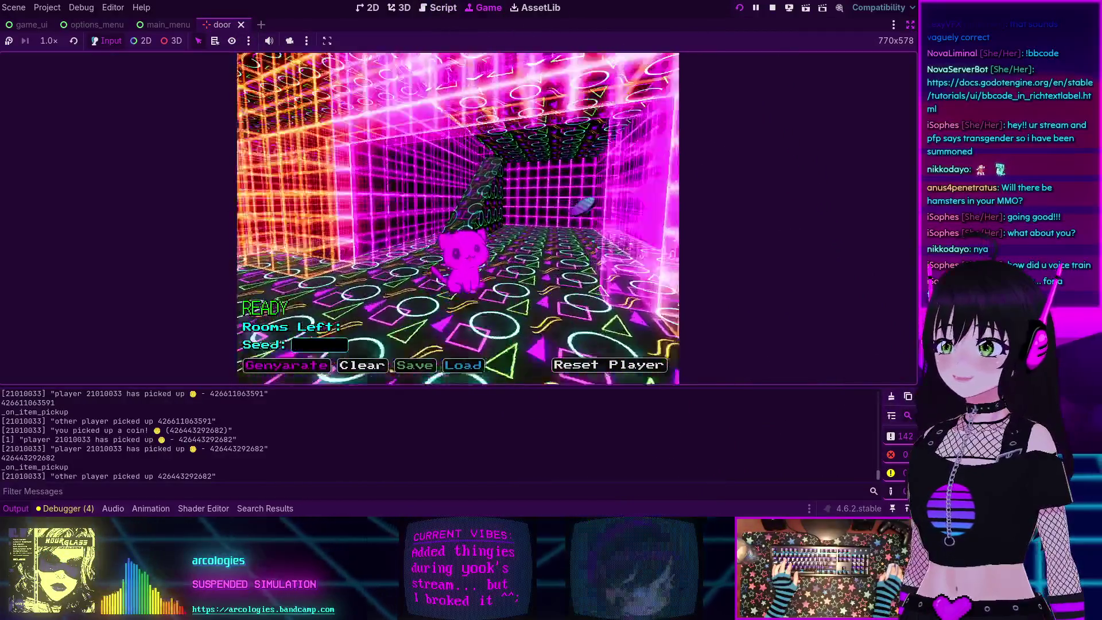
click(260, 180)
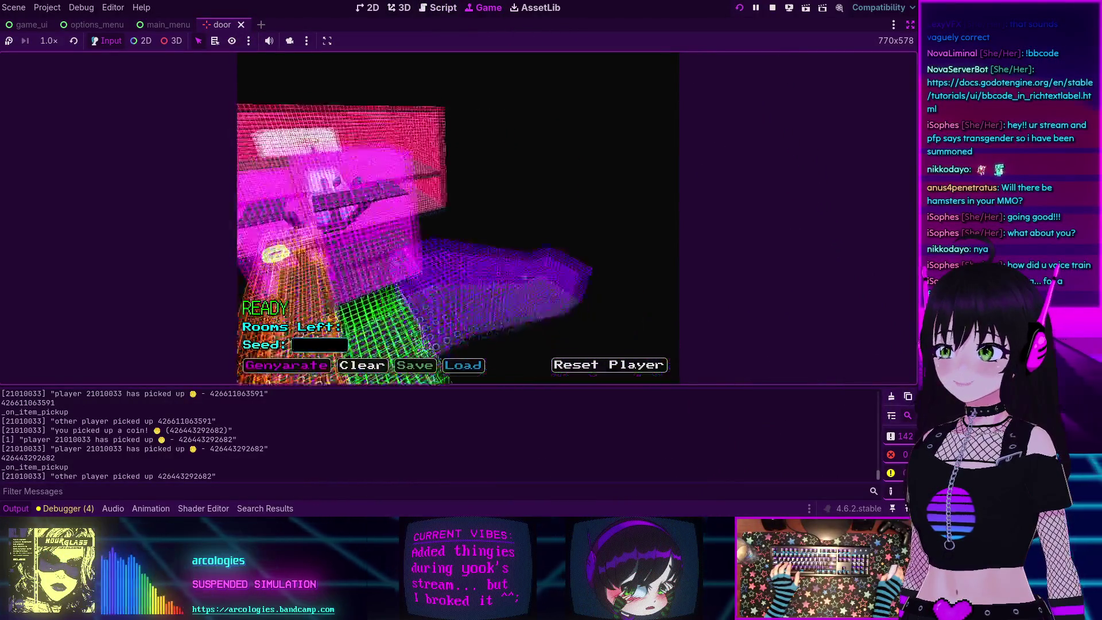
Run Genyarate twice until Rooms Left reaches 0, then bring the Twitch Achievements window forward.
click(271, 368)
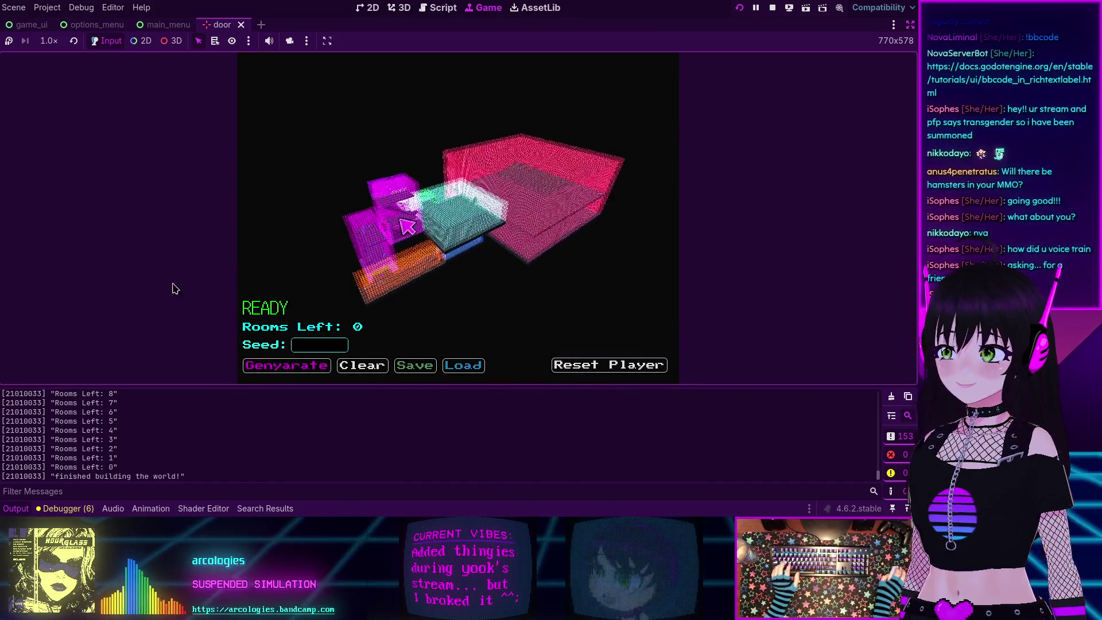
click(274, 370)
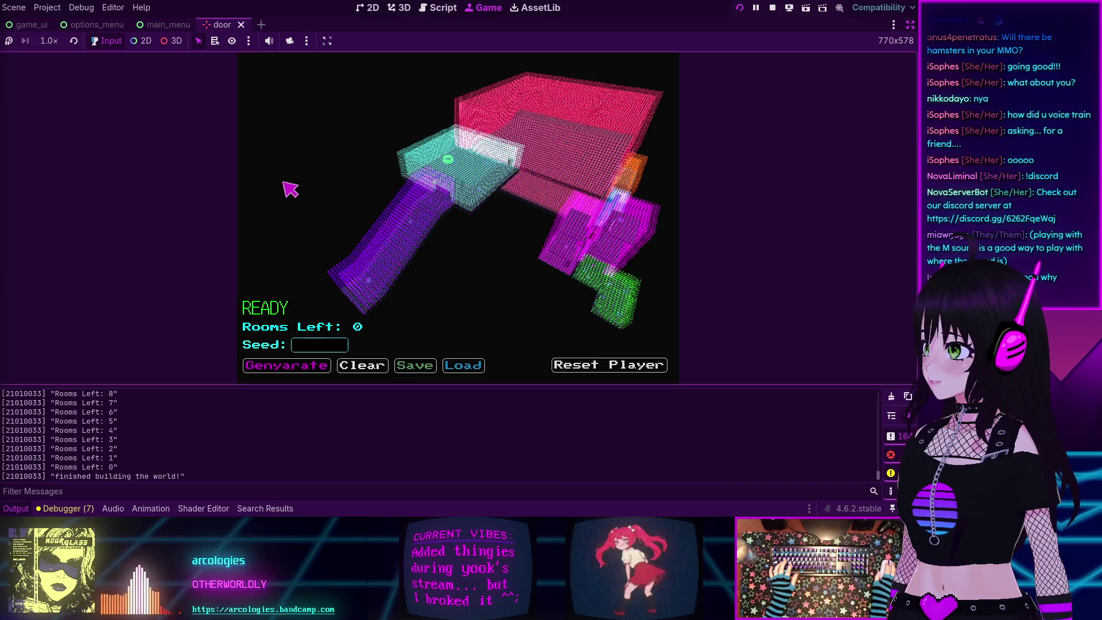
key(alt+Tab)
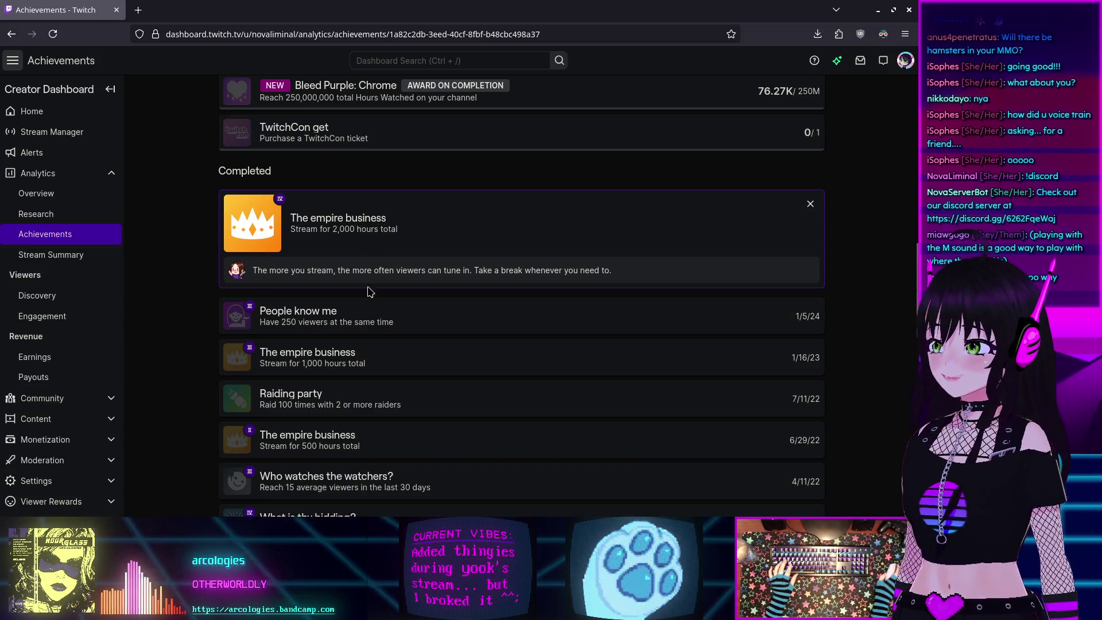
Close the Achievements – Twitch browser tab to reveal the finished generated world.
click(115, 10)
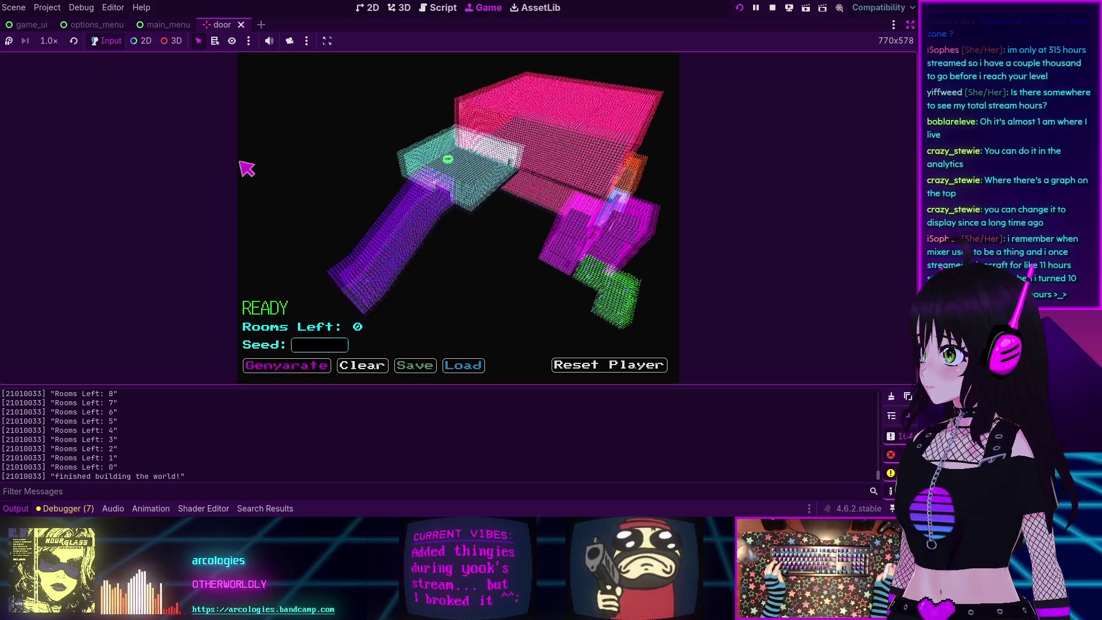
Show the Twitch analytics Time Streamed tile (2,380h29m since Jan 1, 2020), then drag the YouTube video window over it.
key(alt+Tab)
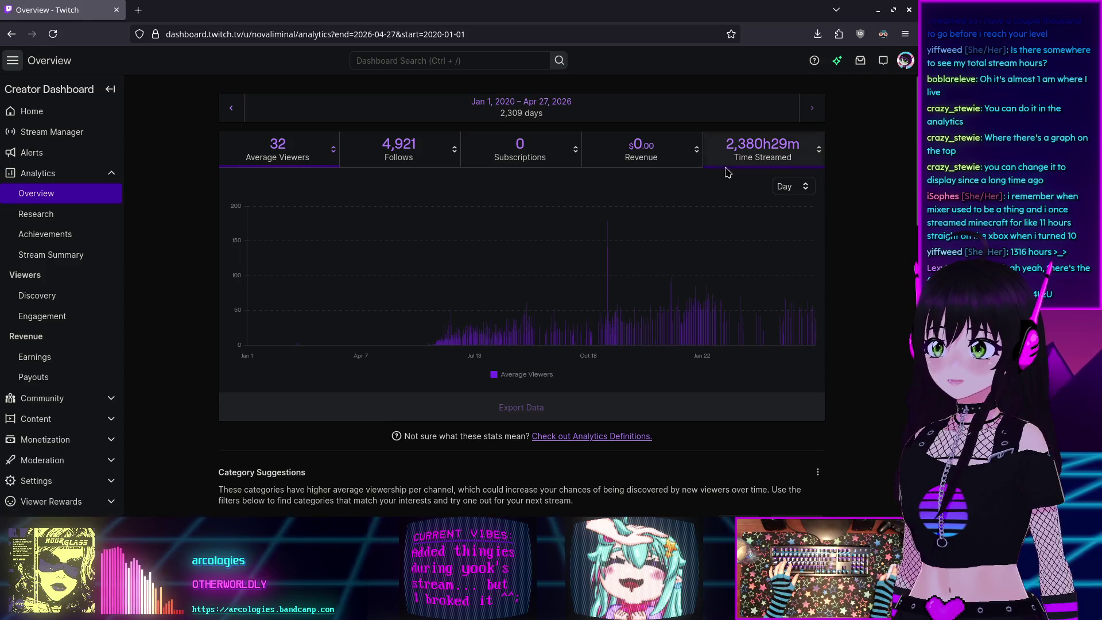
click(725, 165)
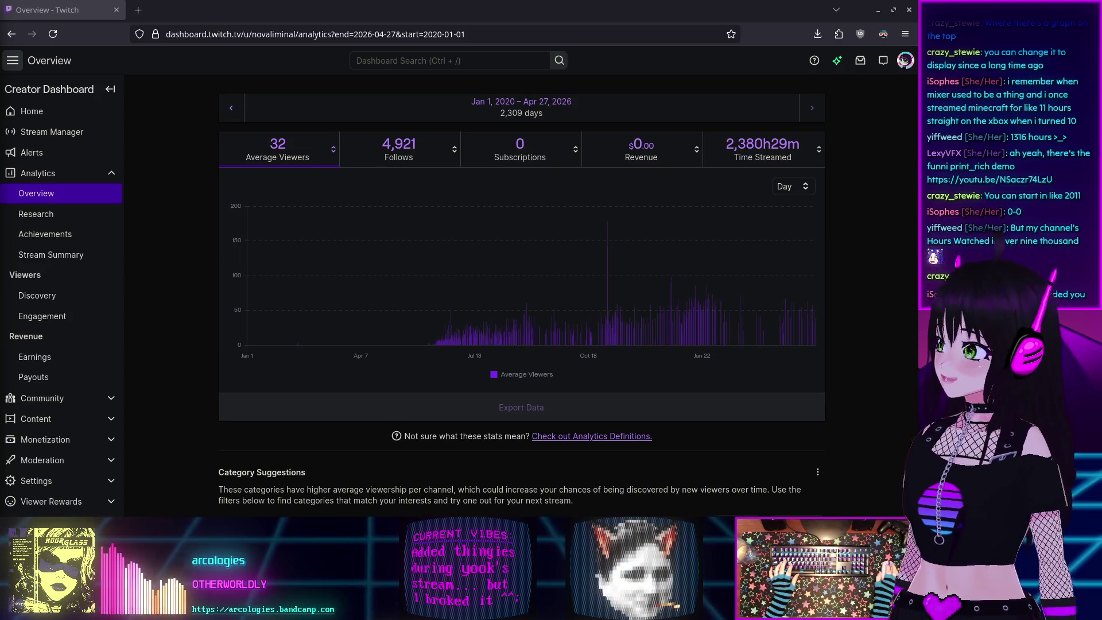
mouse_move(347, 322)
mouse_down()
mouse_move(518, 380)
mouse_move(515, 298)
mouse_move(501, 267)
mouse_move(521, 274)
mouse_move(506, 301)
mouse_move(511, 338)
mouse_up()
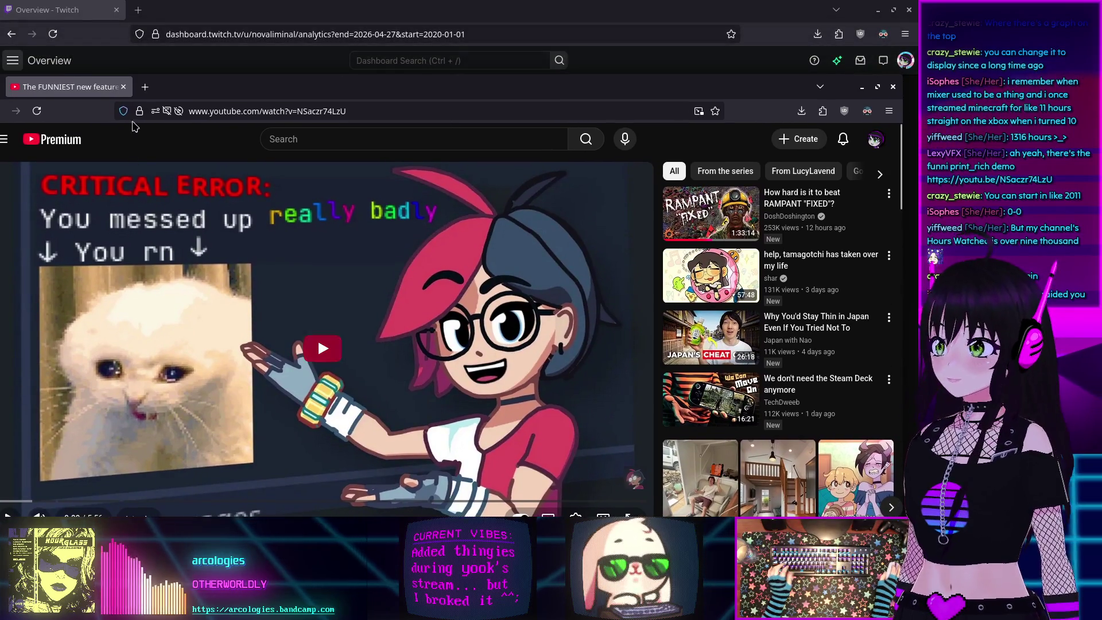
Hide the YouTube video window so the Twitch analytics overview is in front.
key(alt+Tab)
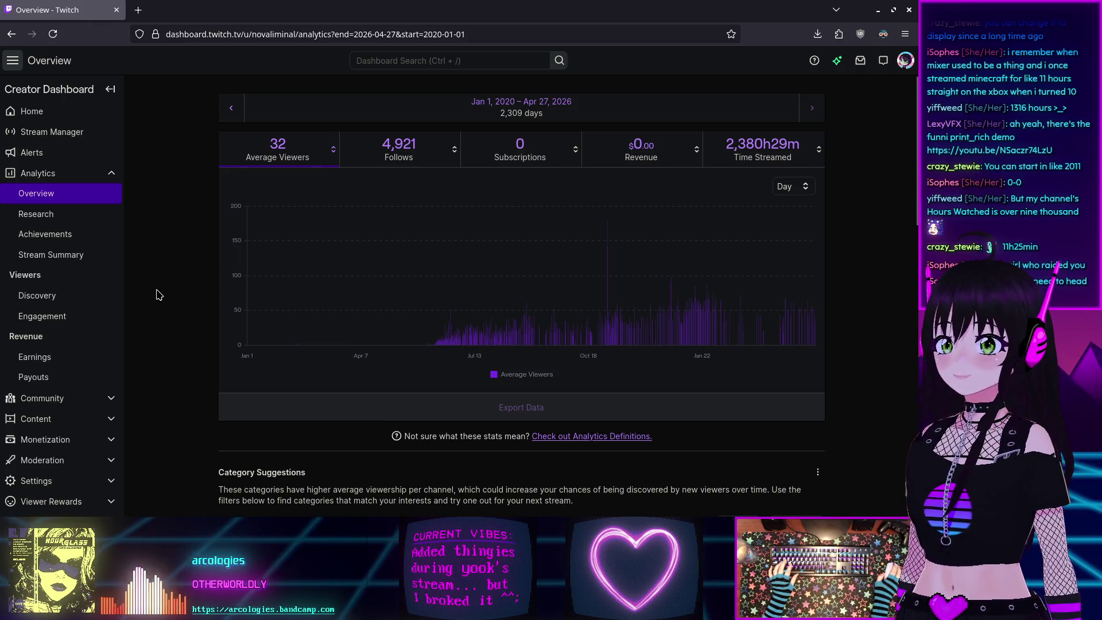
Return to the Godot editor and stop the running game with F8 to show debug_soup.gd.
scroll(159, 293, down, 3)
scroll(159, 290, up, 3)
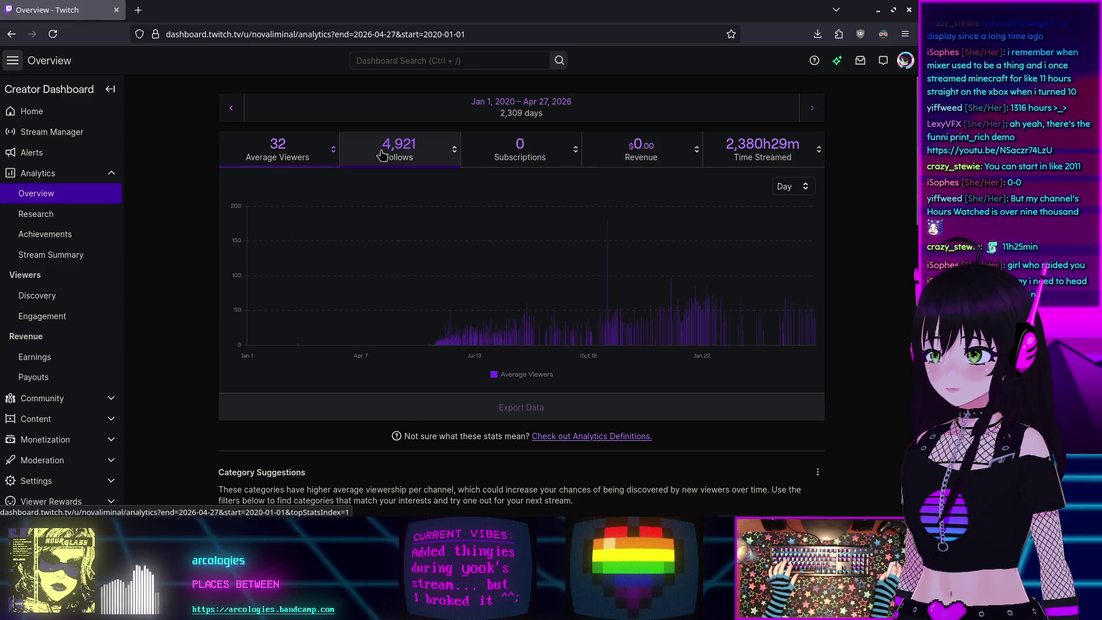
key(alt+Tab)
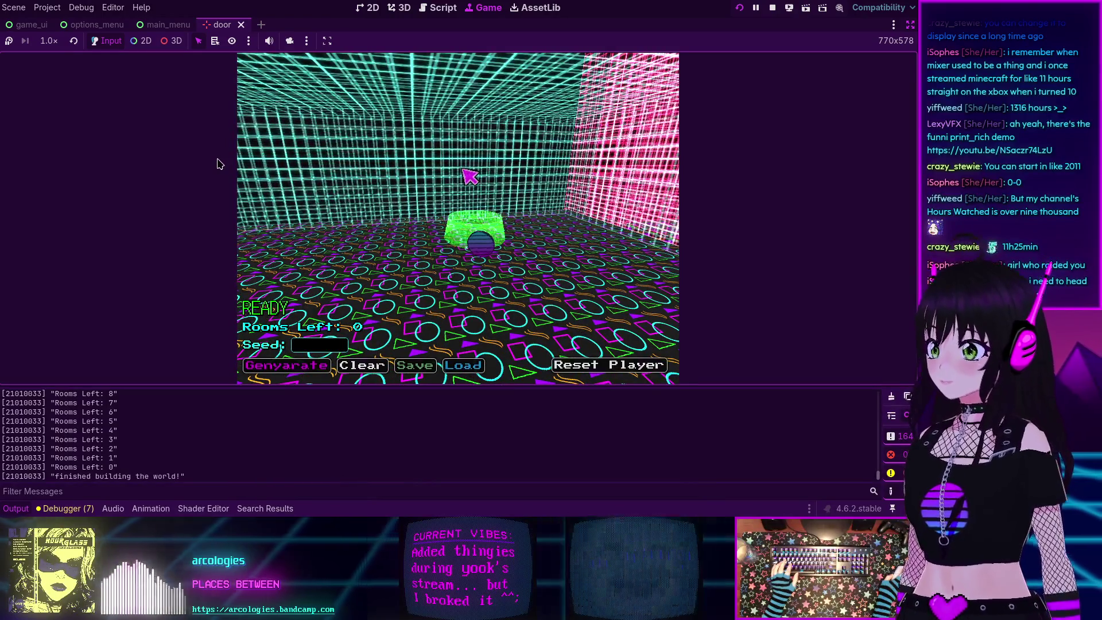
key(F8)
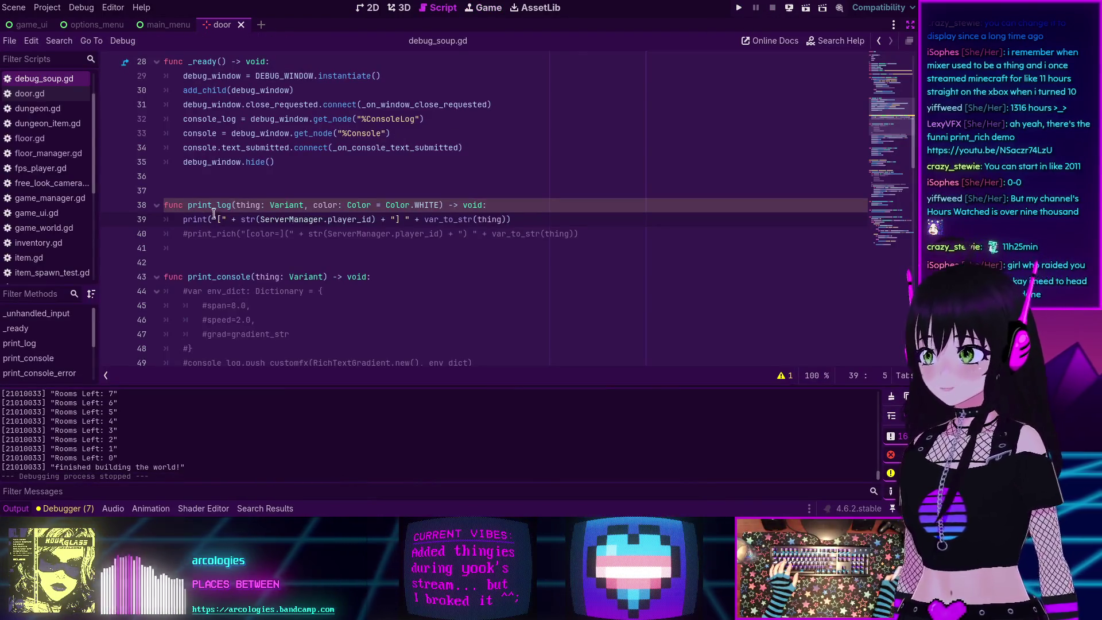
In print_log, comment out the plain print call and uncomment the print_rich line.
key(ctrl+k)
key(Down)
key(ctrl+k)
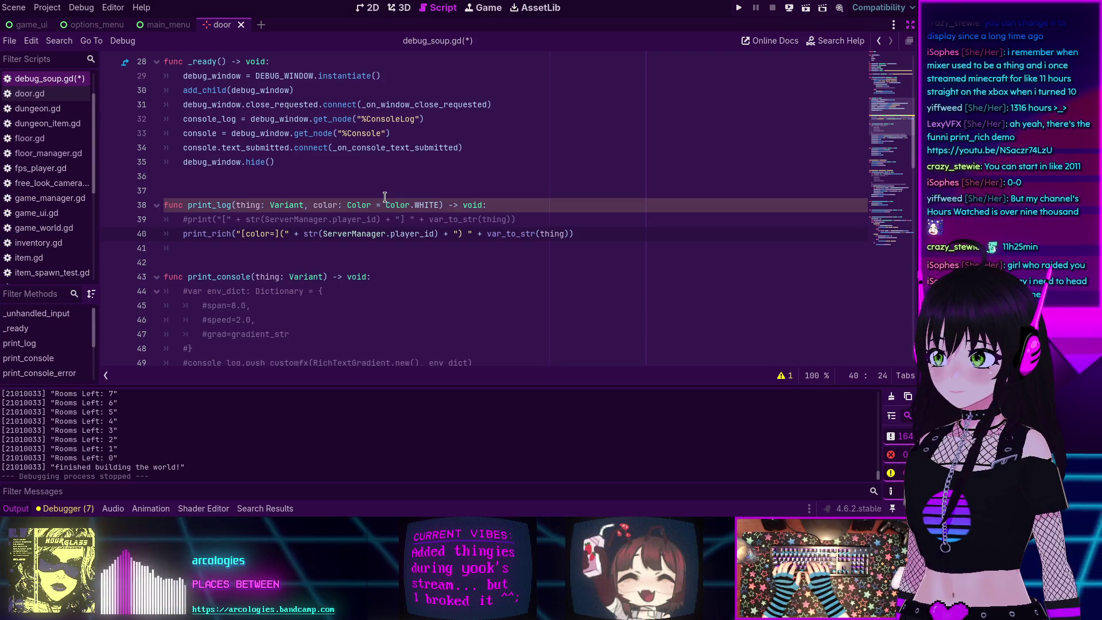
Insert " + color.to_html() + " into the [color=] tag on line 40 and remove the duplicate quote.
text(" + )
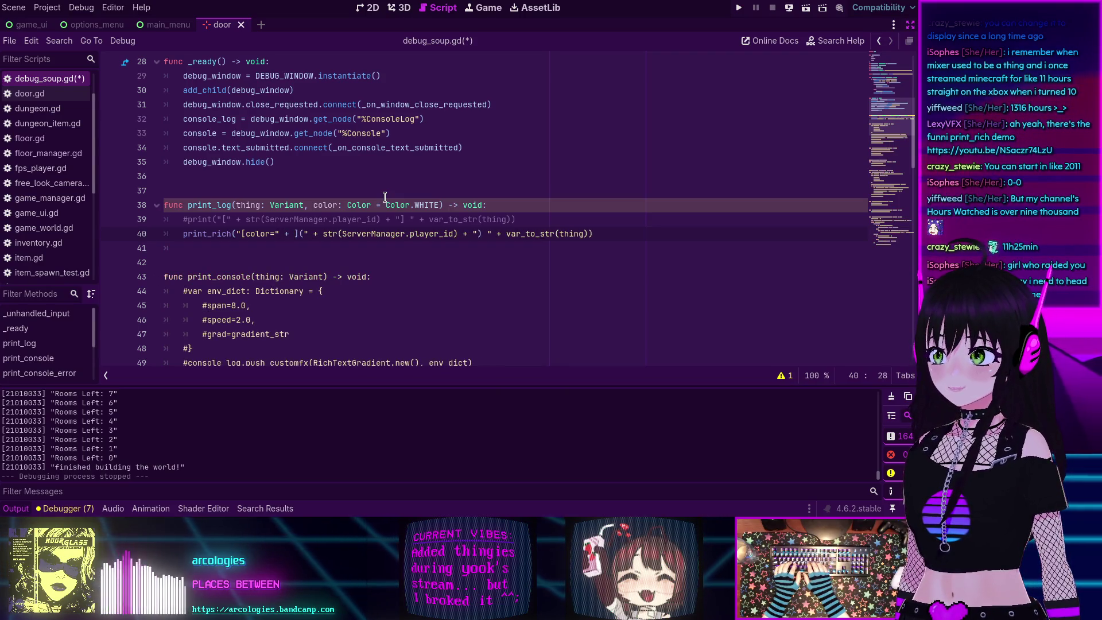
text(color.to)
key(Down)
key(Down)
key(Down)
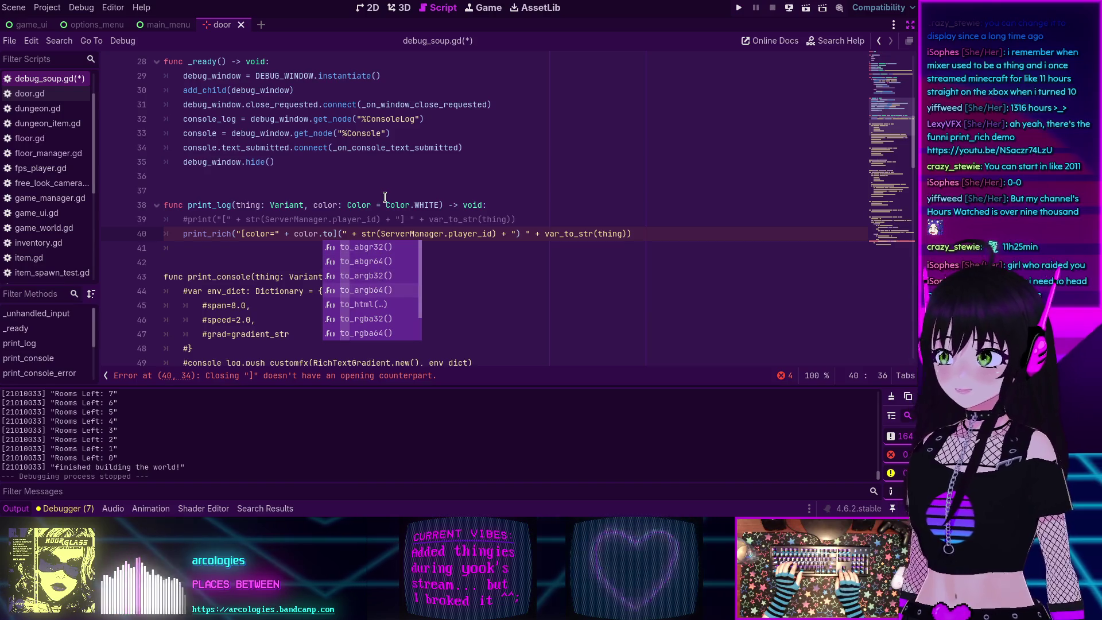
text(_html()
key(Return)
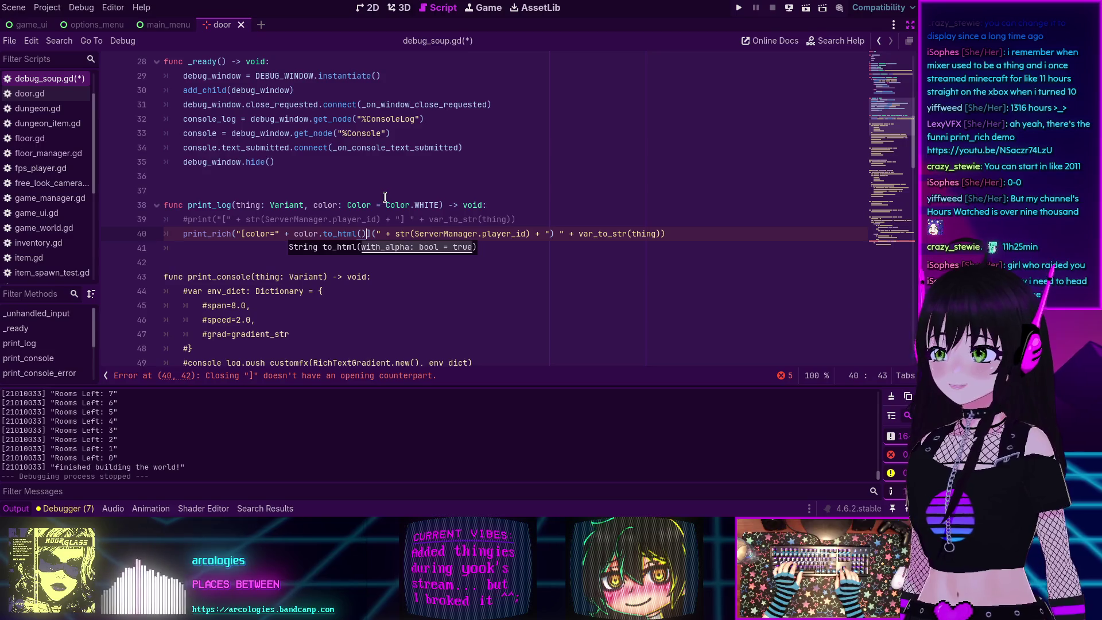
text(+ )
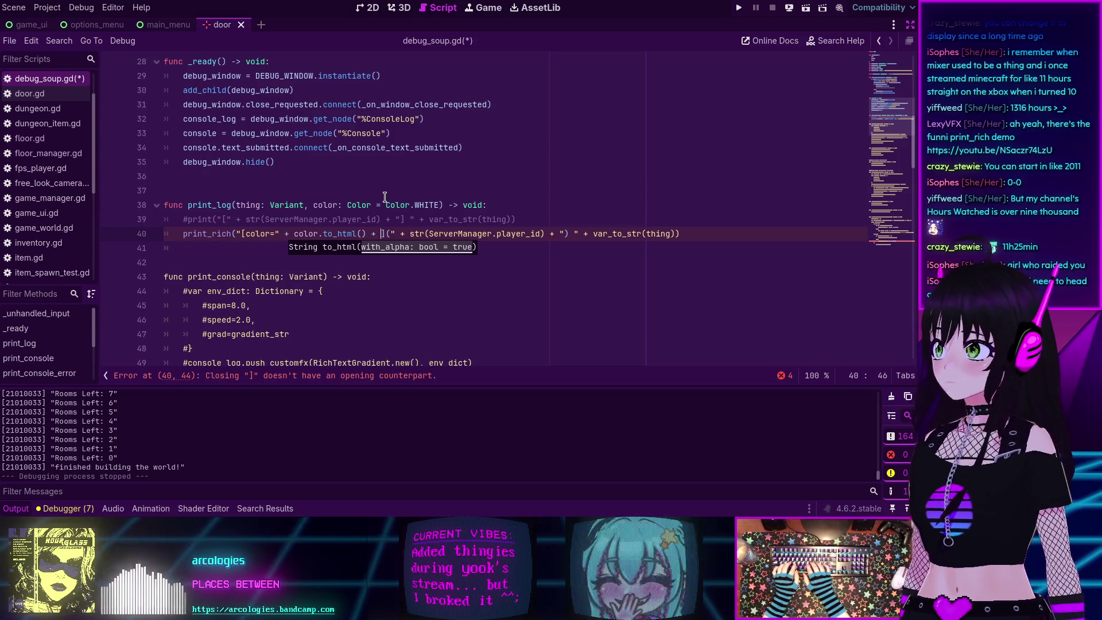
text(")
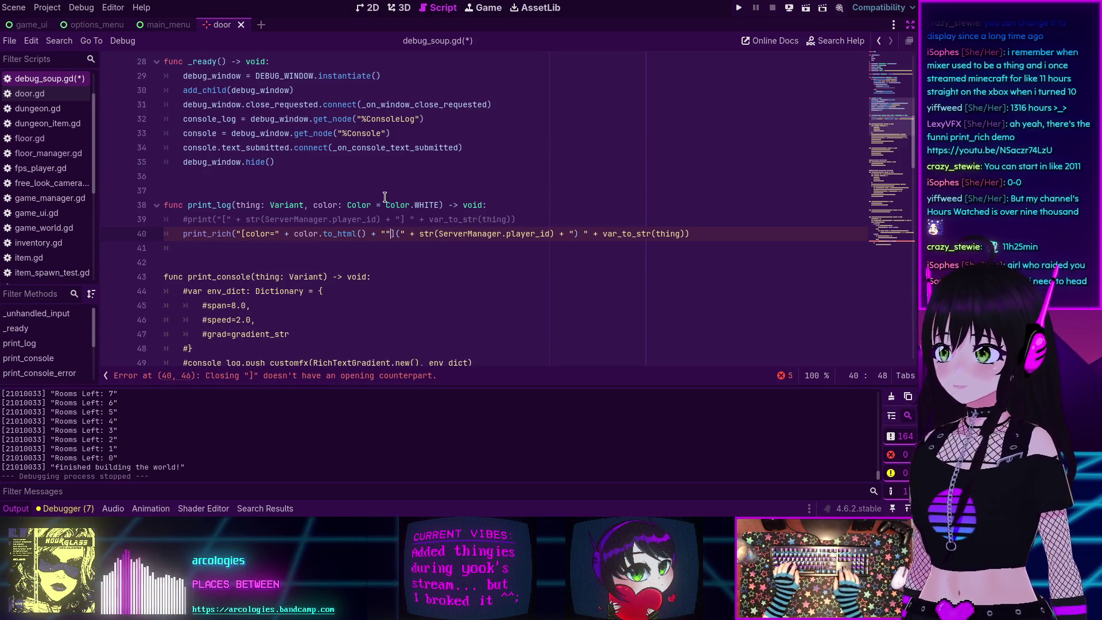
key(BackSpace)
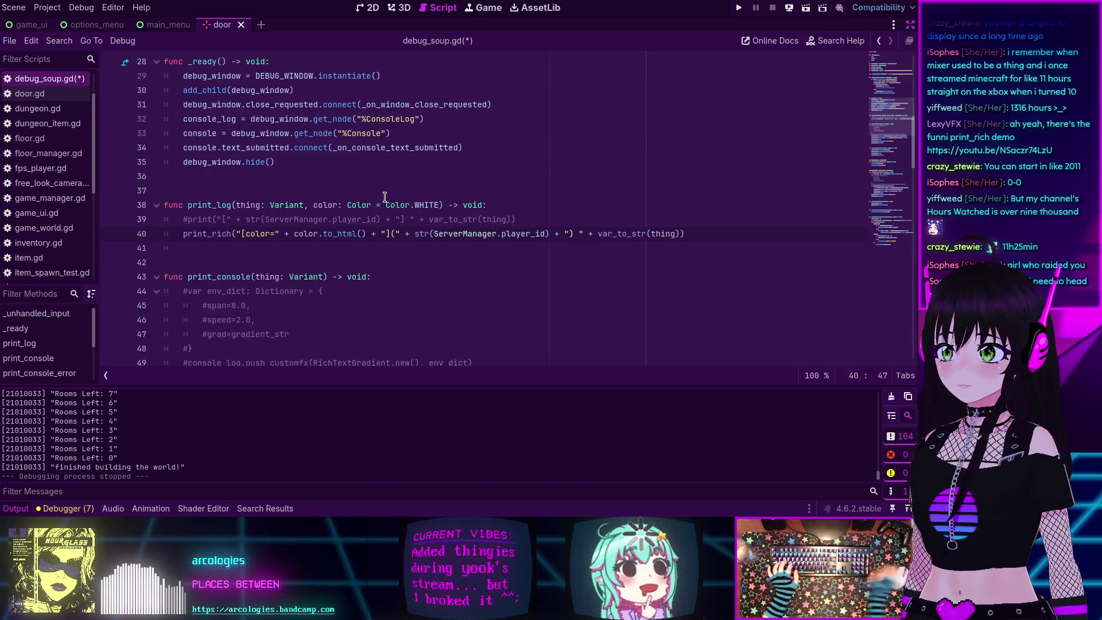
Append + "[/color]" to the print_rich line, save debug_soup.gd, and open floor.gd.
click(680, 235)
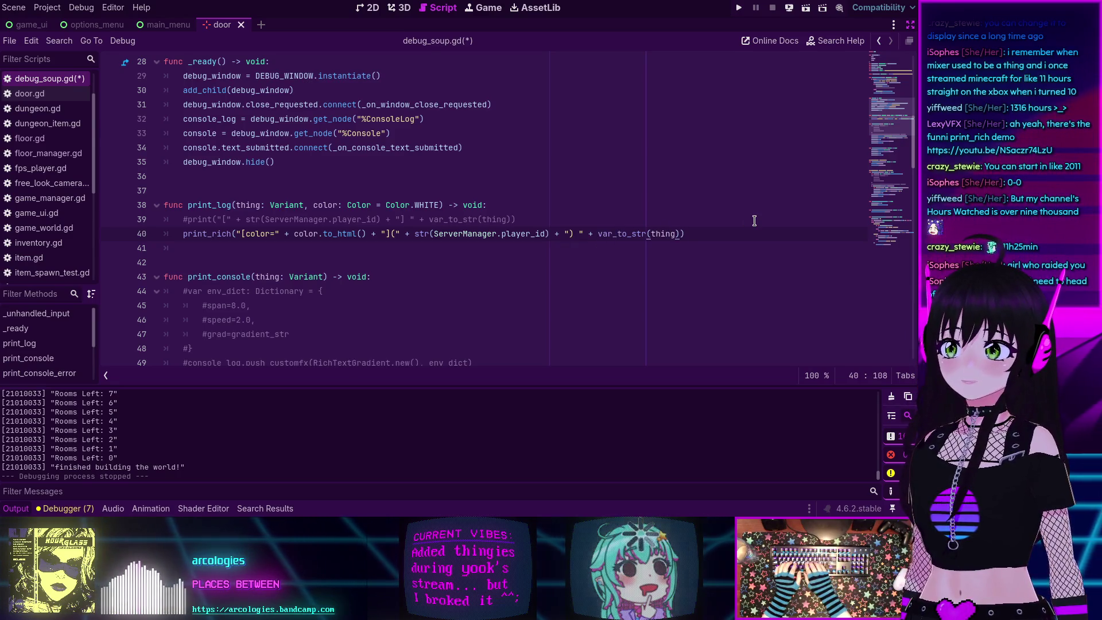
text(+ [)
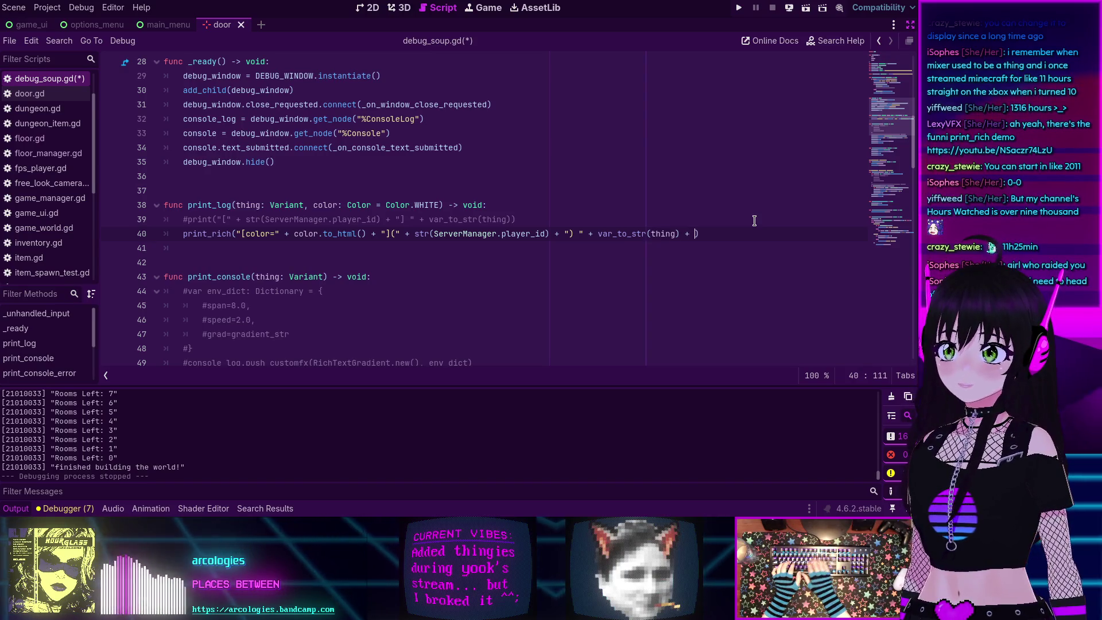
key(BackSpace)
text("[/)
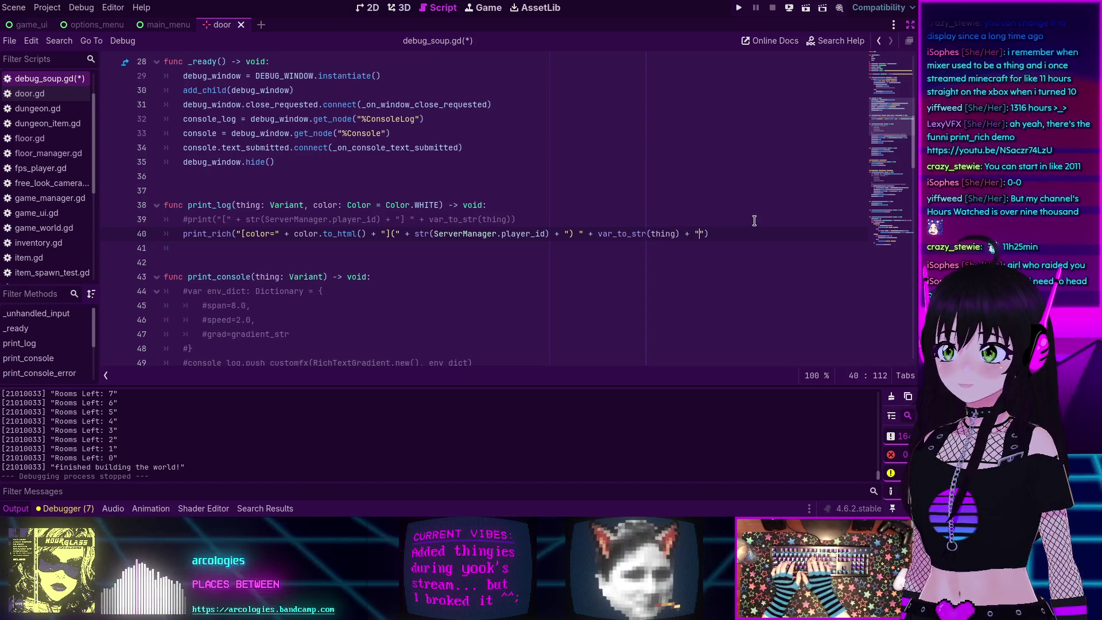
text(color)
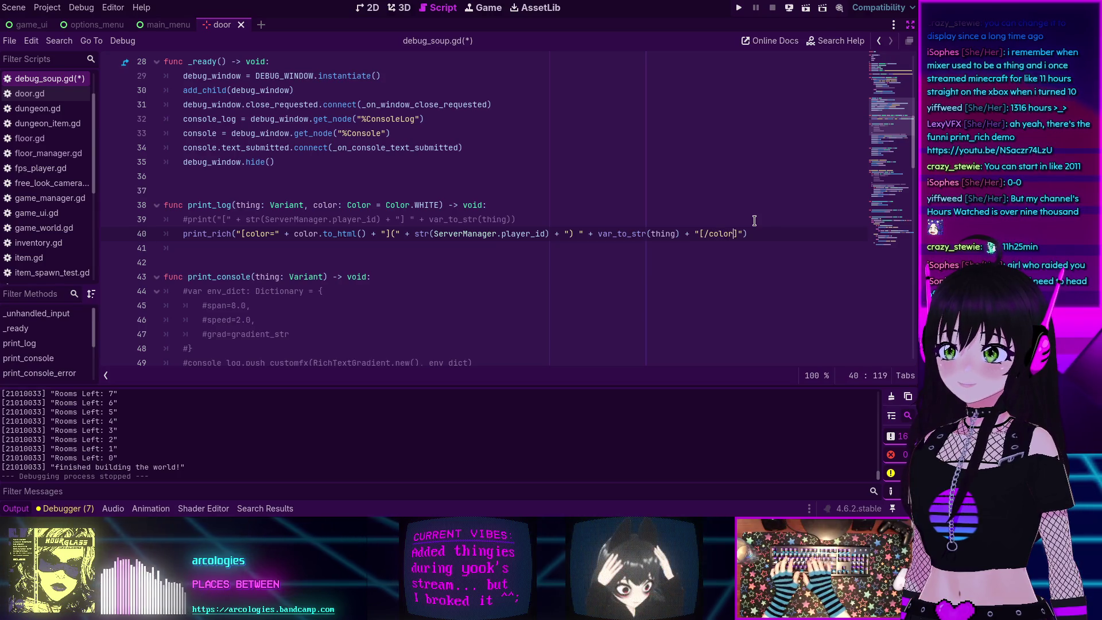
key(ctrl+s)
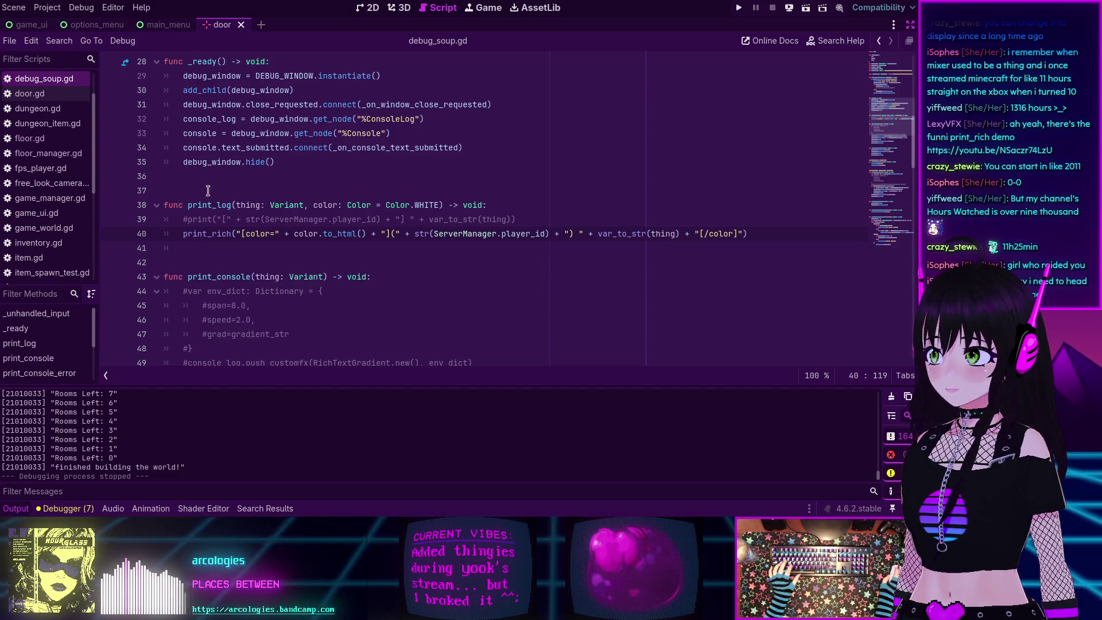
click(36, 142)
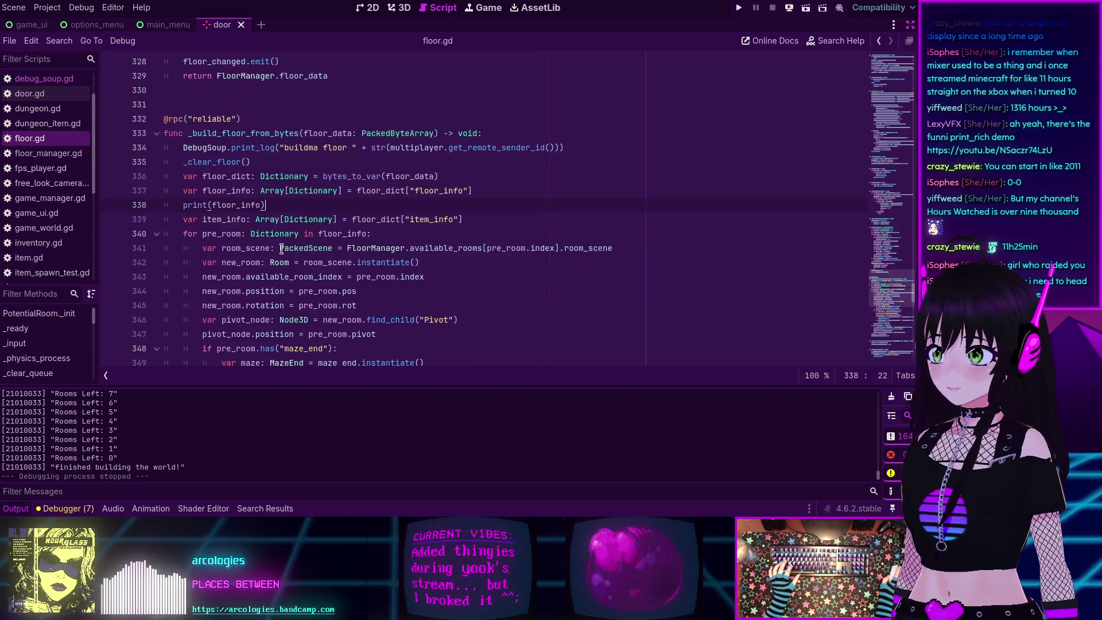
Change line 338 to DebugSoup.print_log(floor_info, Color.GREEN), save floor.gd, and run the game with F5.
key(BackSpace)
key(BackSpace)
key(BackSpace)
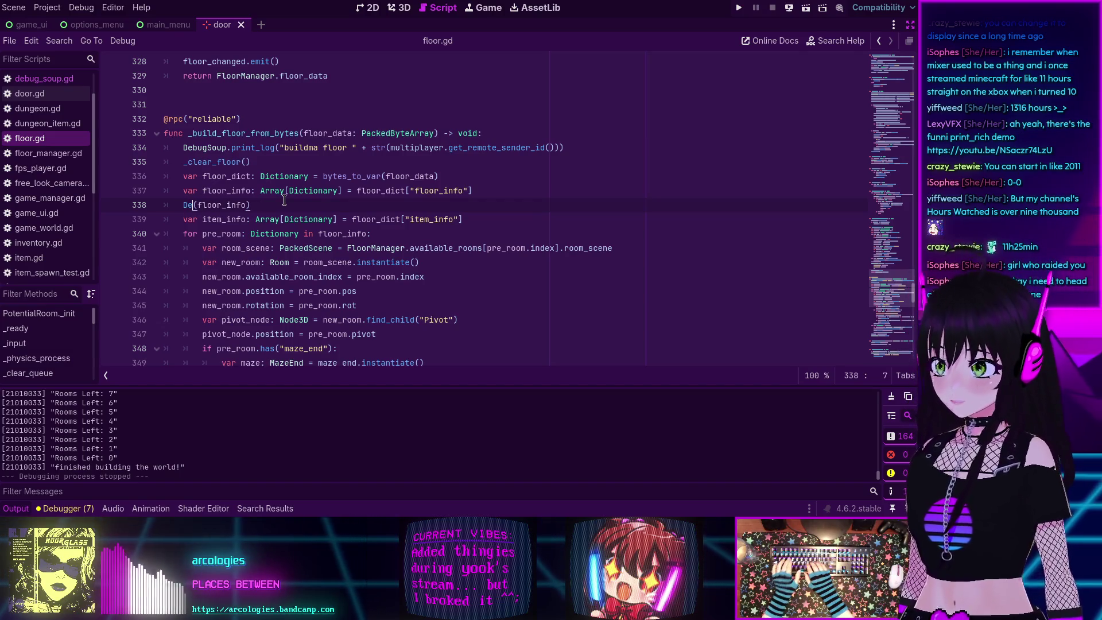
text(bugSoup.prin)
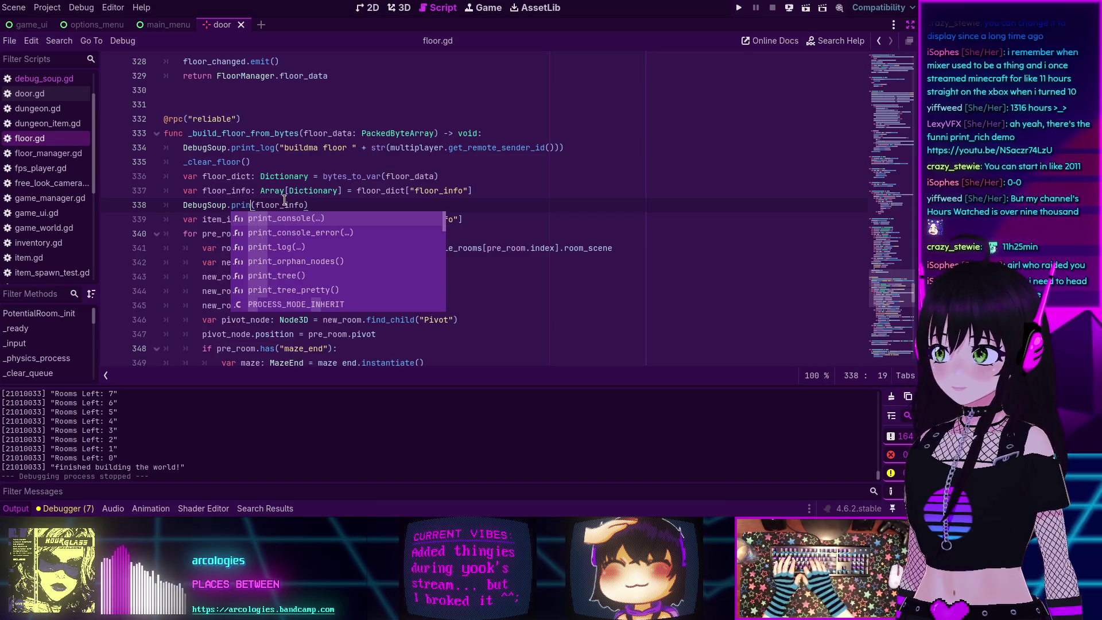
key(Down)
key(Down)
key(Return)
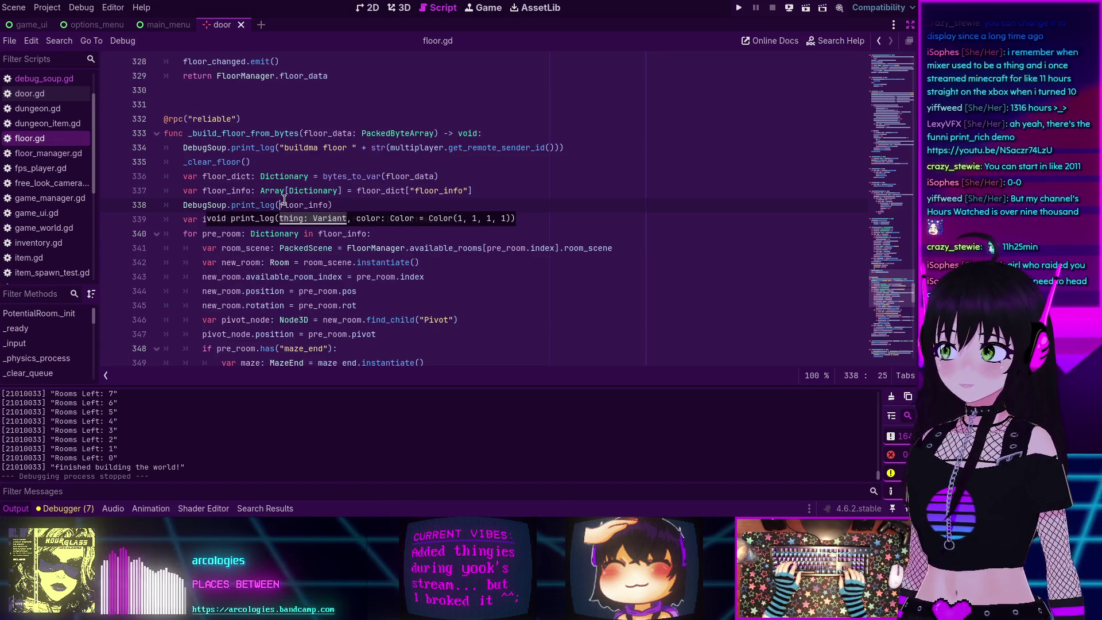
key(ctrl+Right)
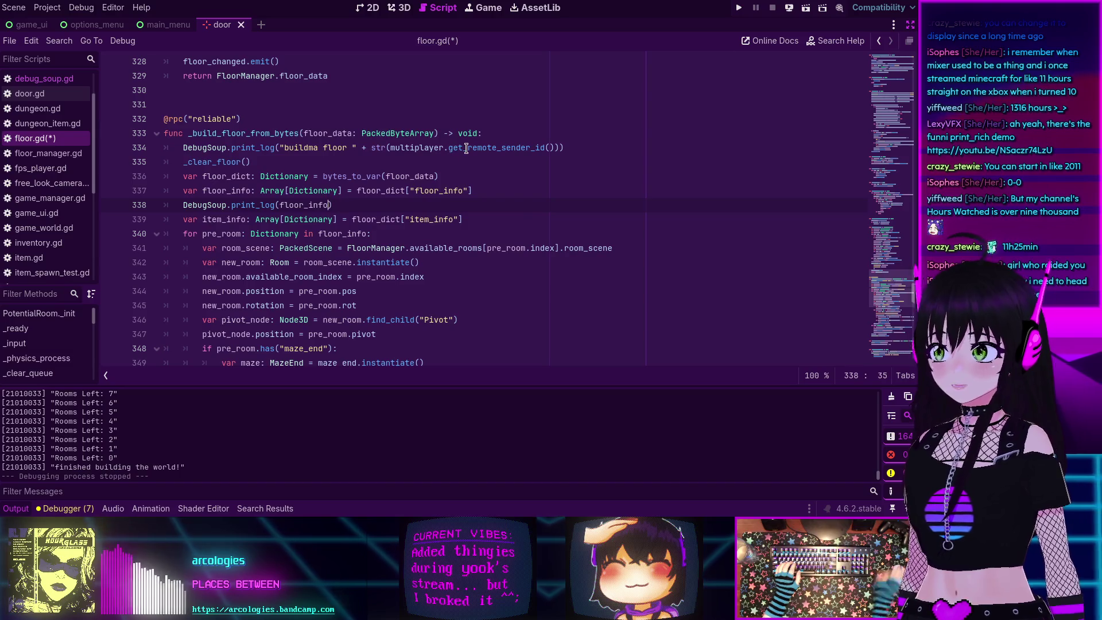
text(, )
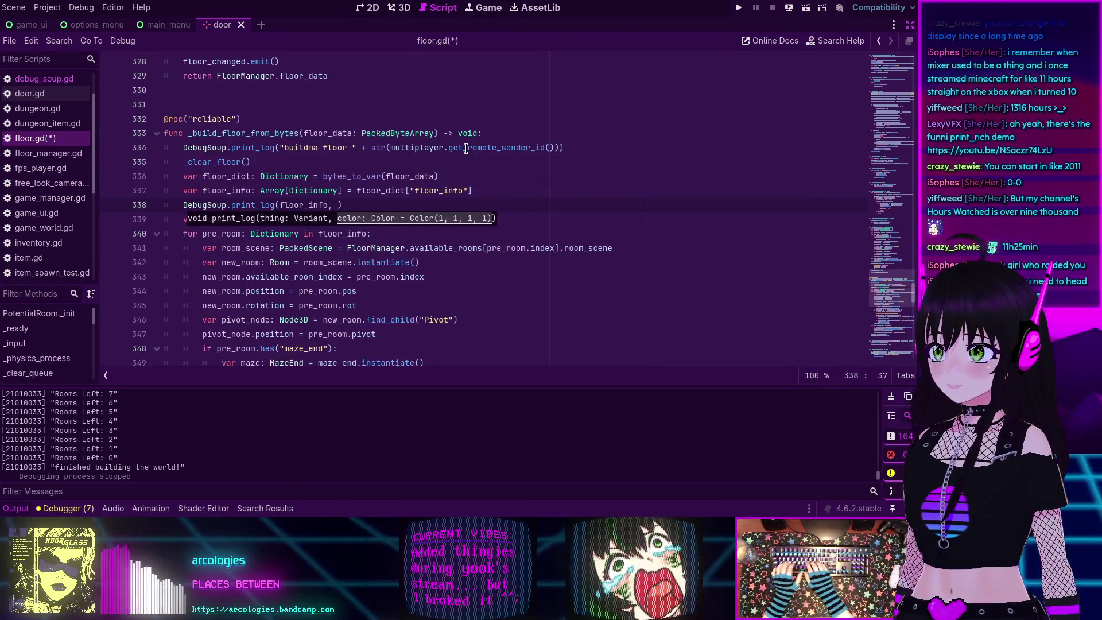
text(Color.g)
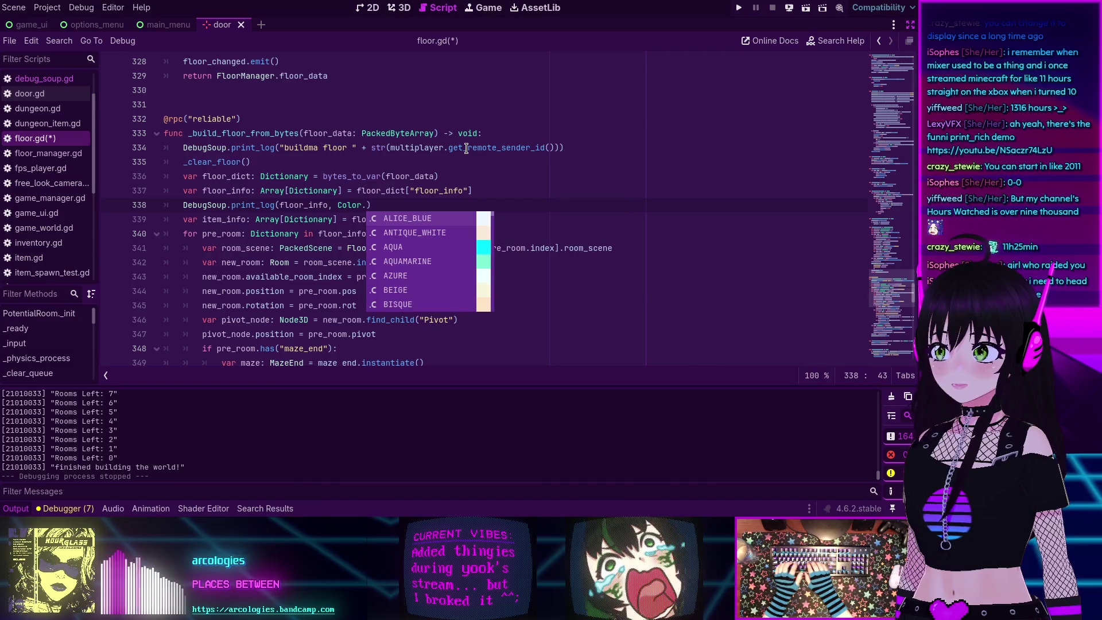
text(ree)
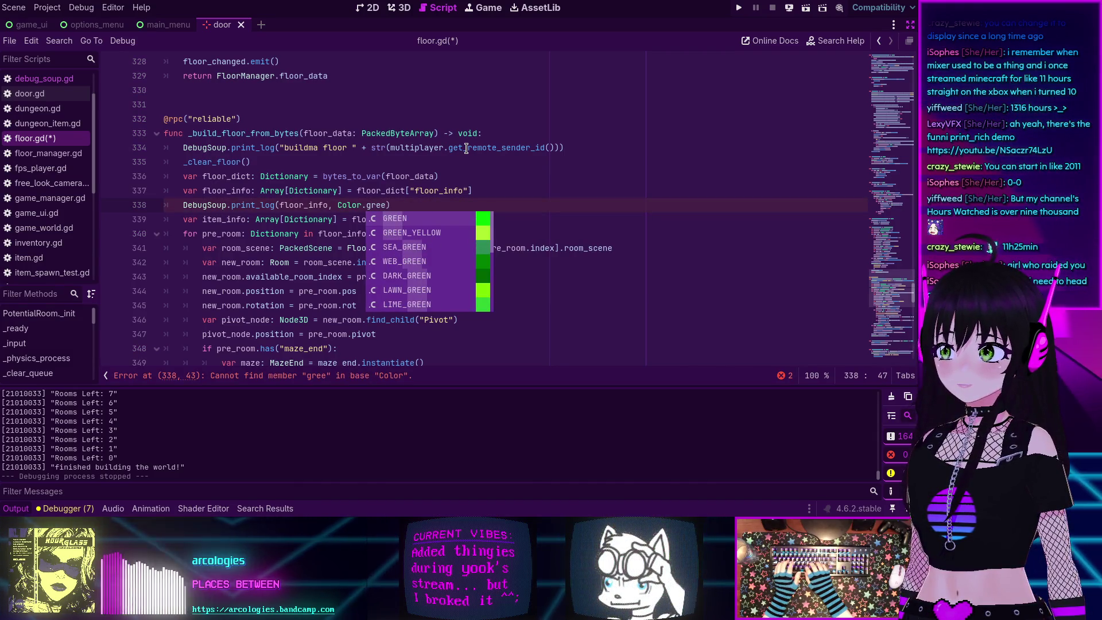
key(Return)
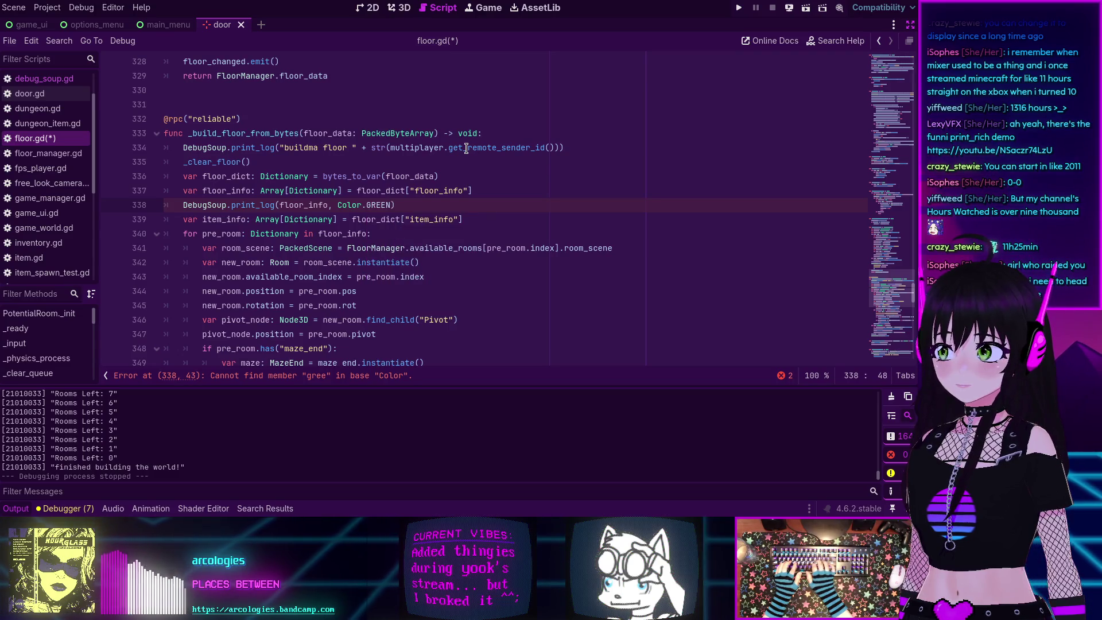
key(ctrl+s)
key(F5)
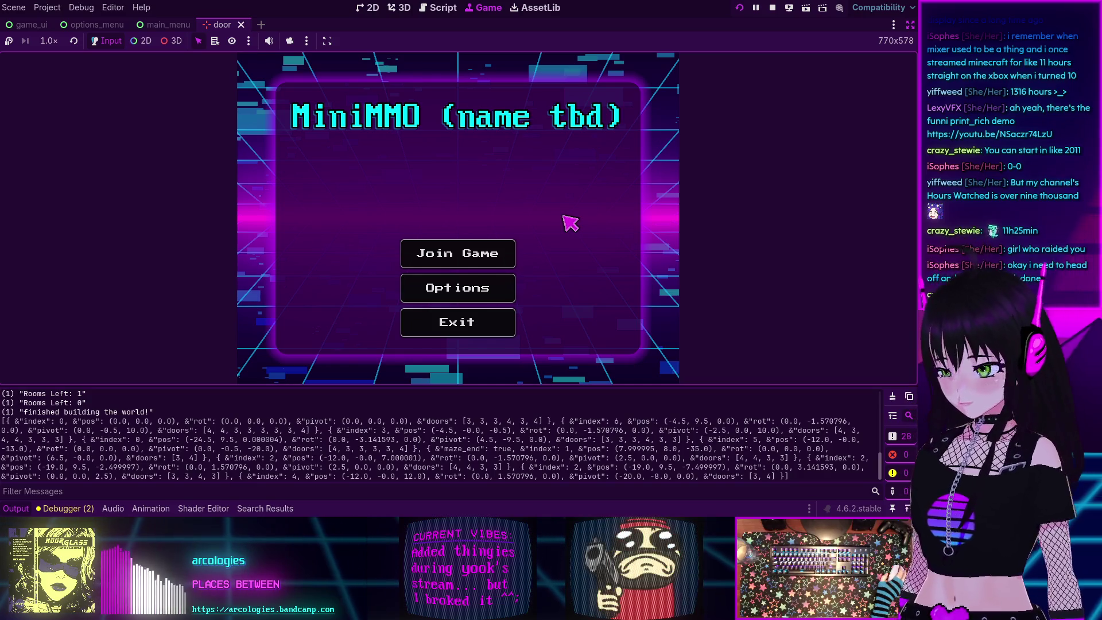
Stop the game and change the floor_info log colour on line 338 from GREEN to Color.CHARTREUSE.
click(773, 7)
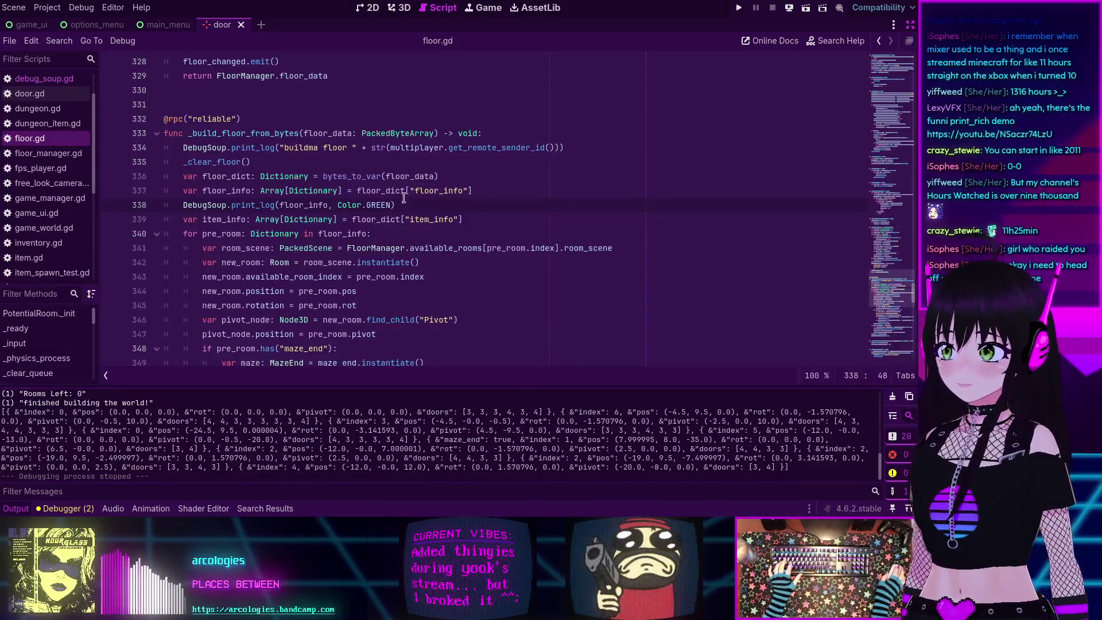
double_click(377, 205)
text(CH)
key(Return)
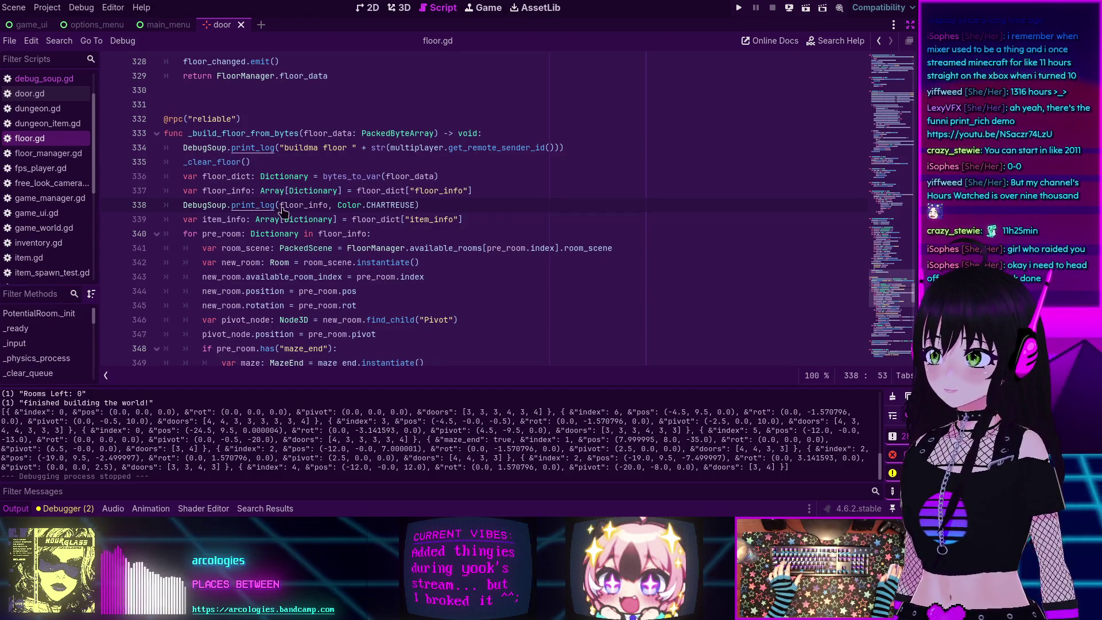
mouse_move(376, 216)
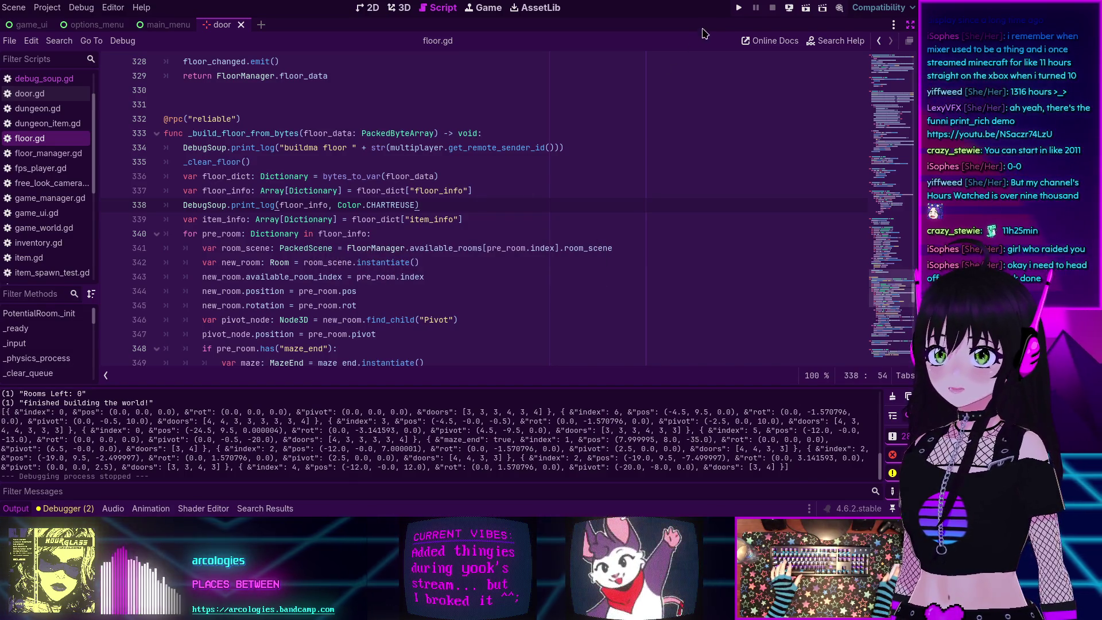
Rerun the game with F5, scroll through the Output log, then stop it.
key(F5)
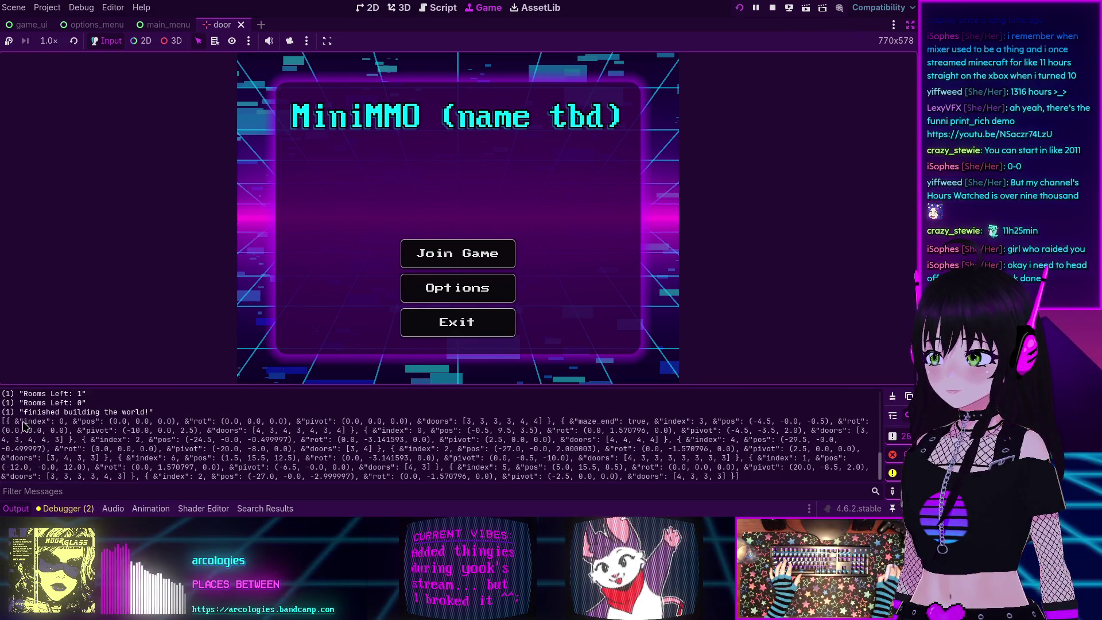
scroll(196, 440, up, 2)
scroll(197, 440, up, 5)
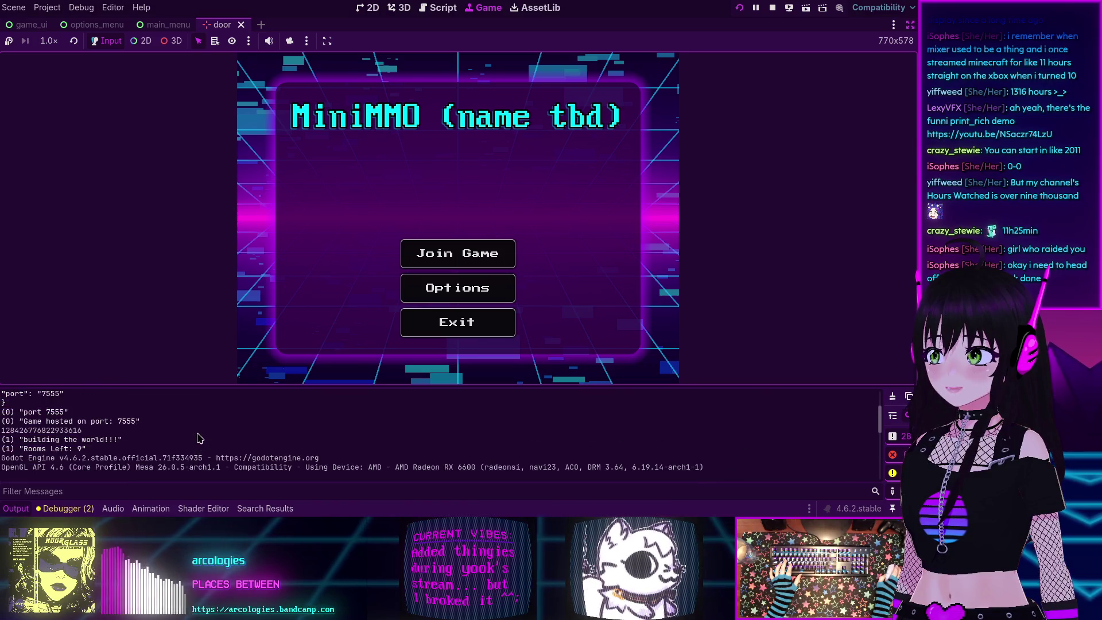
scroll(197, 438, down, 6)
scroll(197, 438, down, 2)
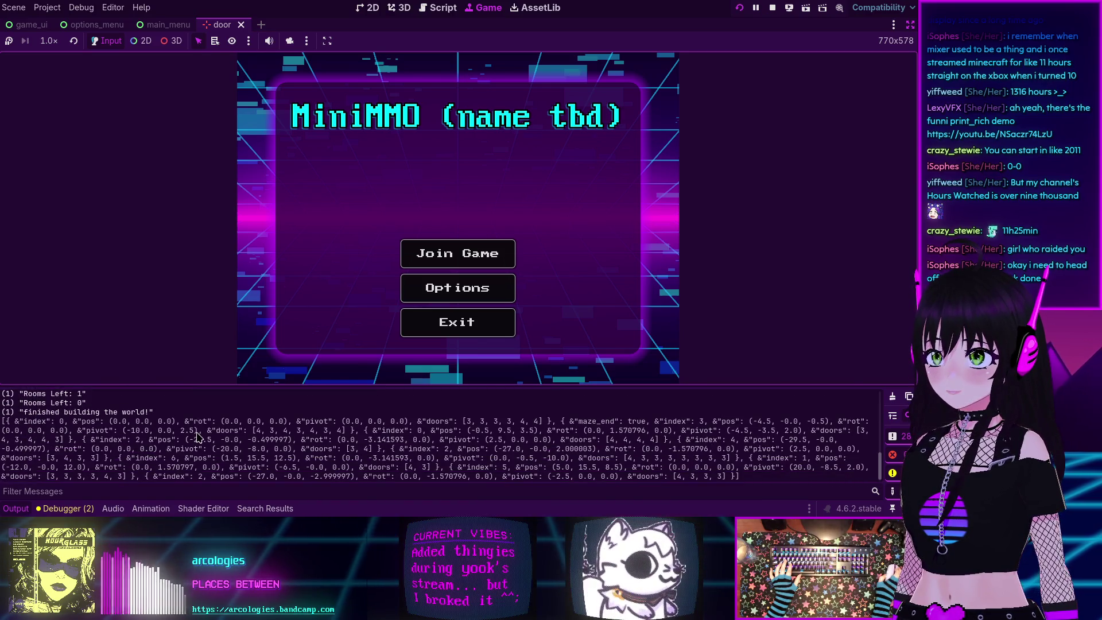
click(773, 7)
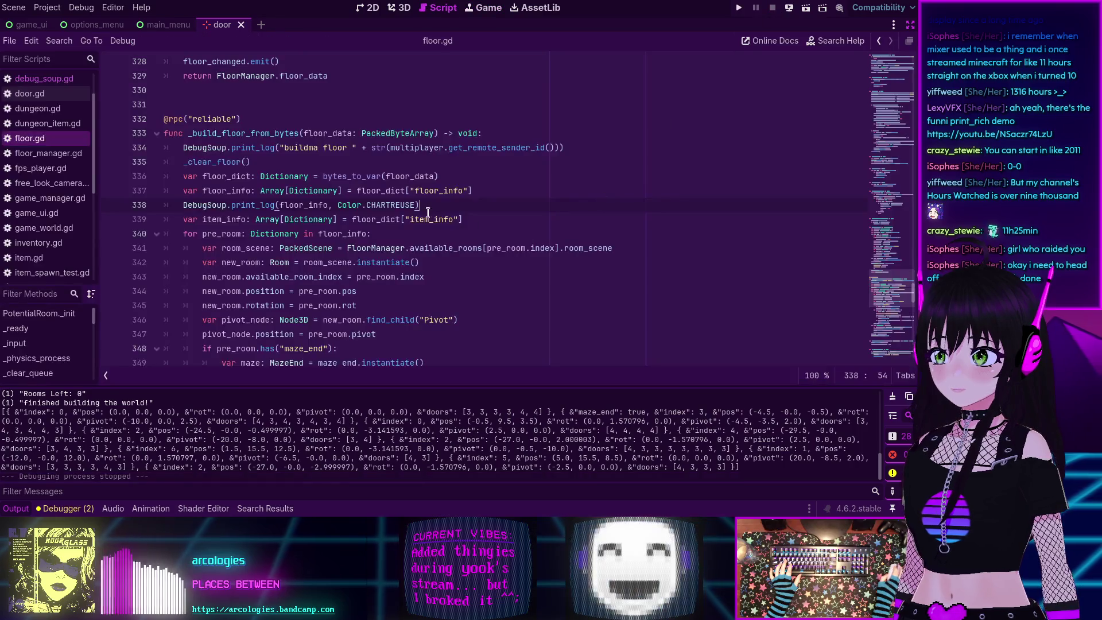
Insert # before the to_html hex value in print_log's [color=] tag and rerun the game.
ctrl+click(251, 206)
mouse_move(219, 235)
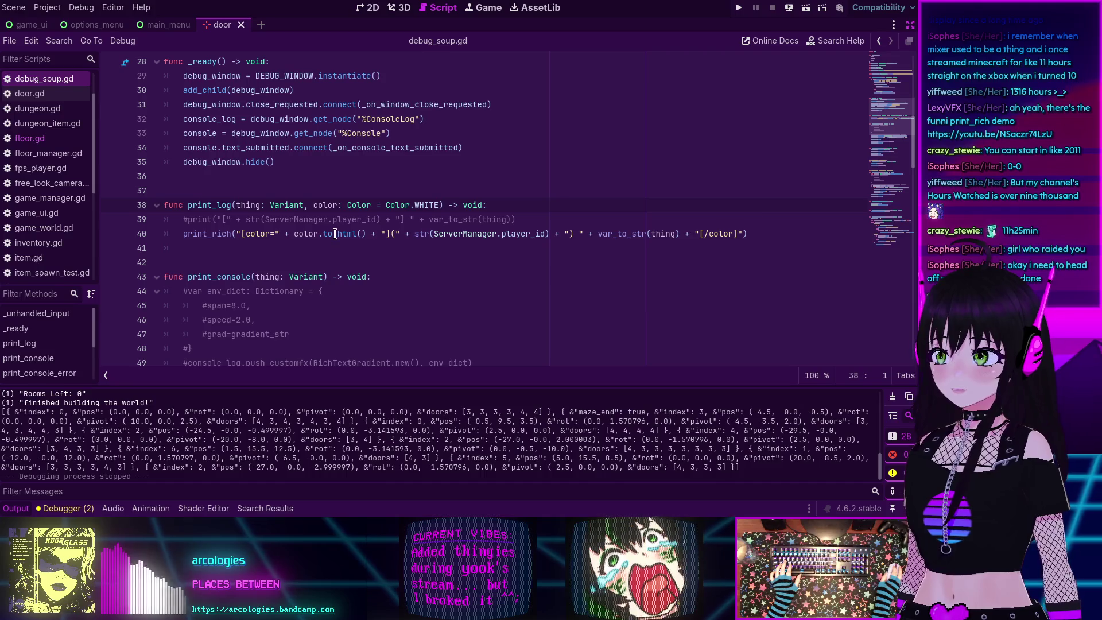
mouse_move(336, 234)
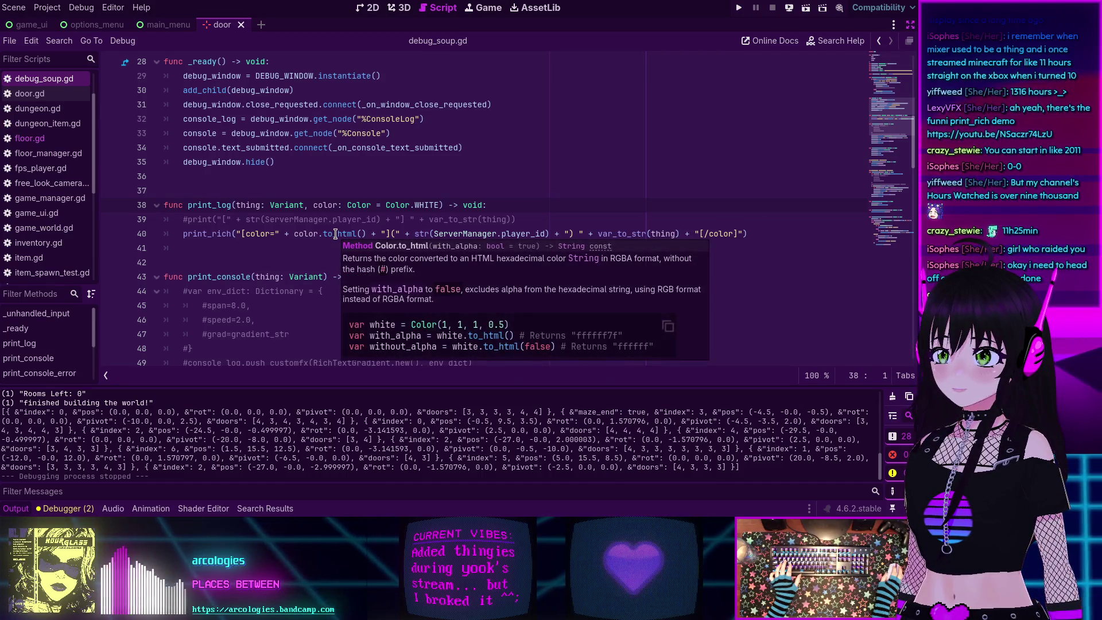
click(275, 234)
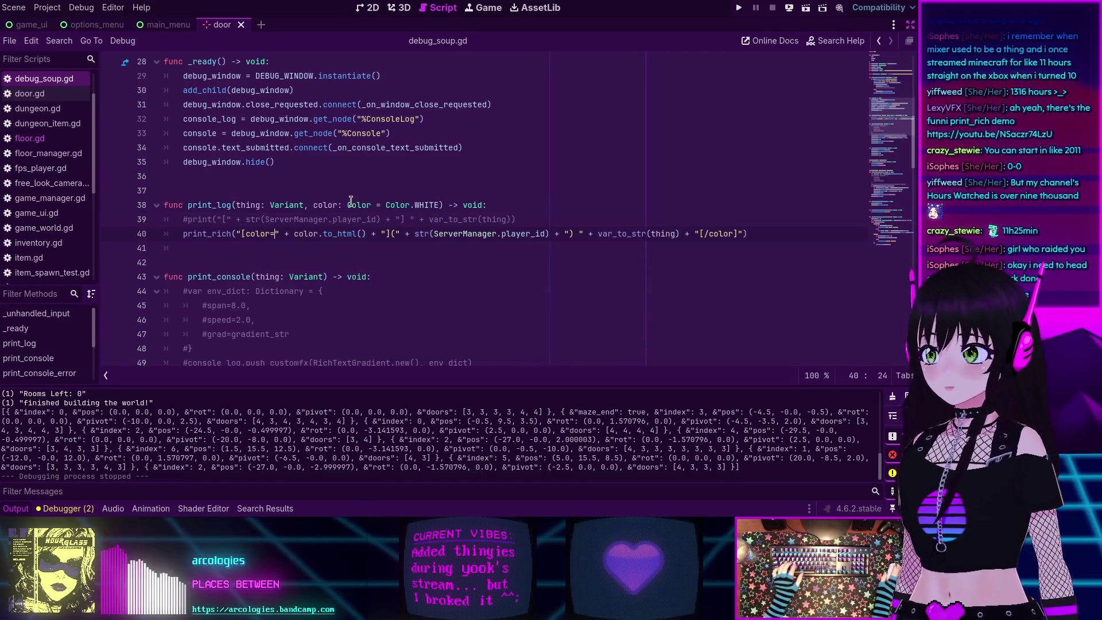
text(#)
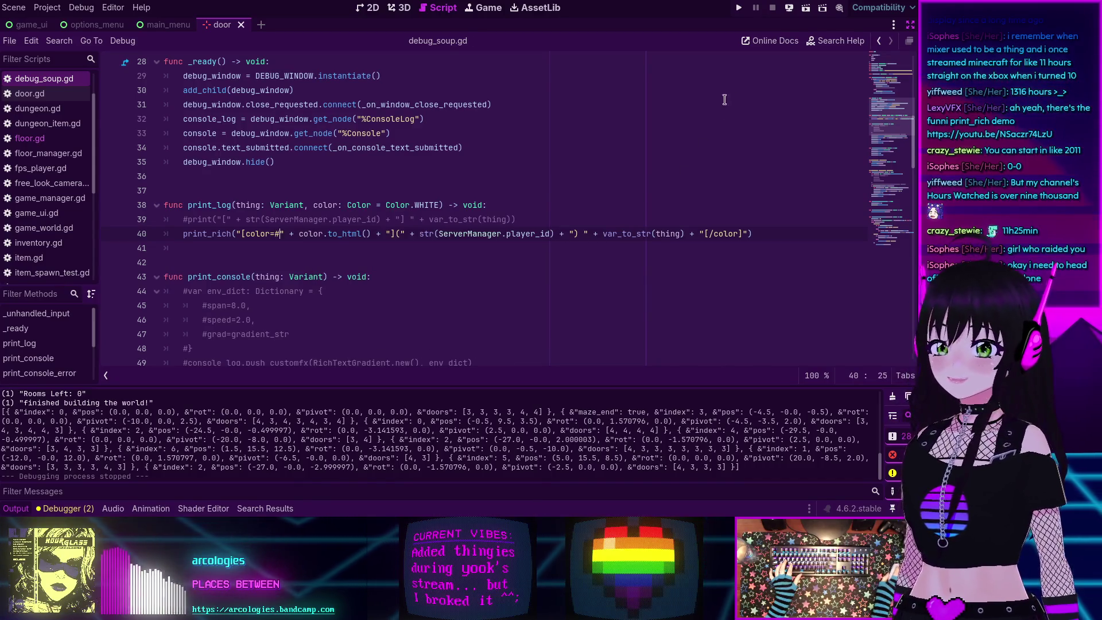
click(740, 9)
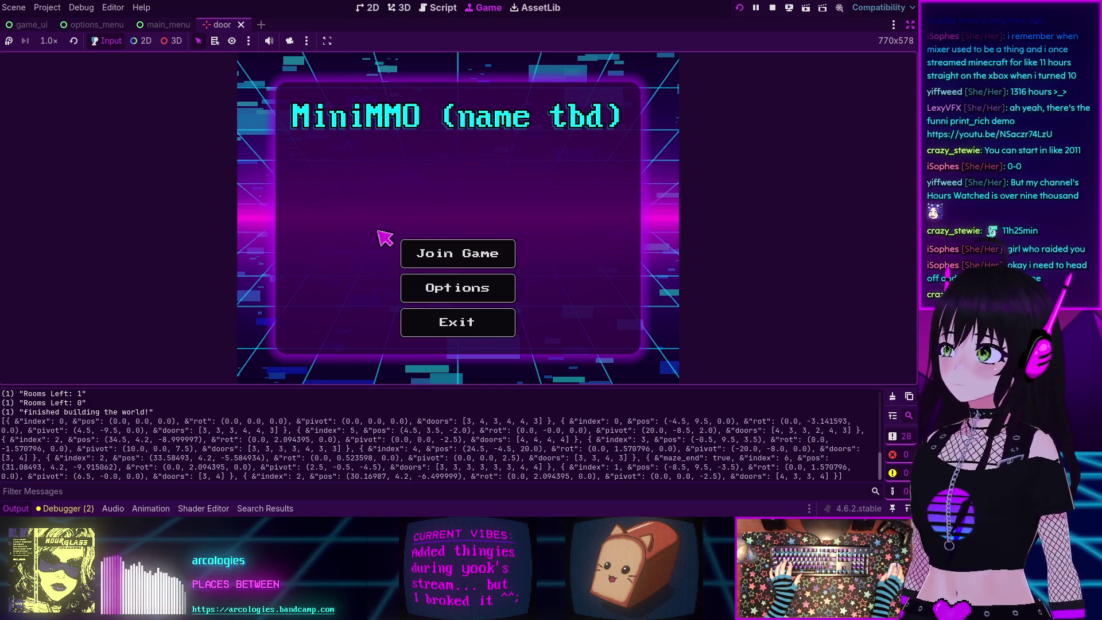
Stop the game, leave distraction-free mode to restore the side panels, and open a new scene tab.
click(772, 9)
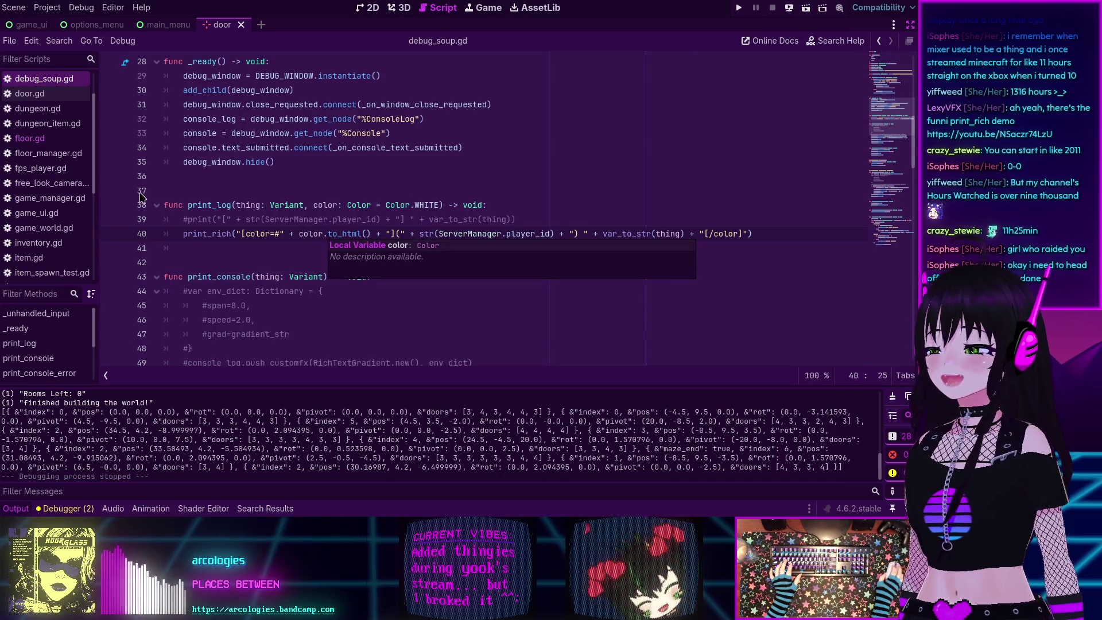
click(43, 156)
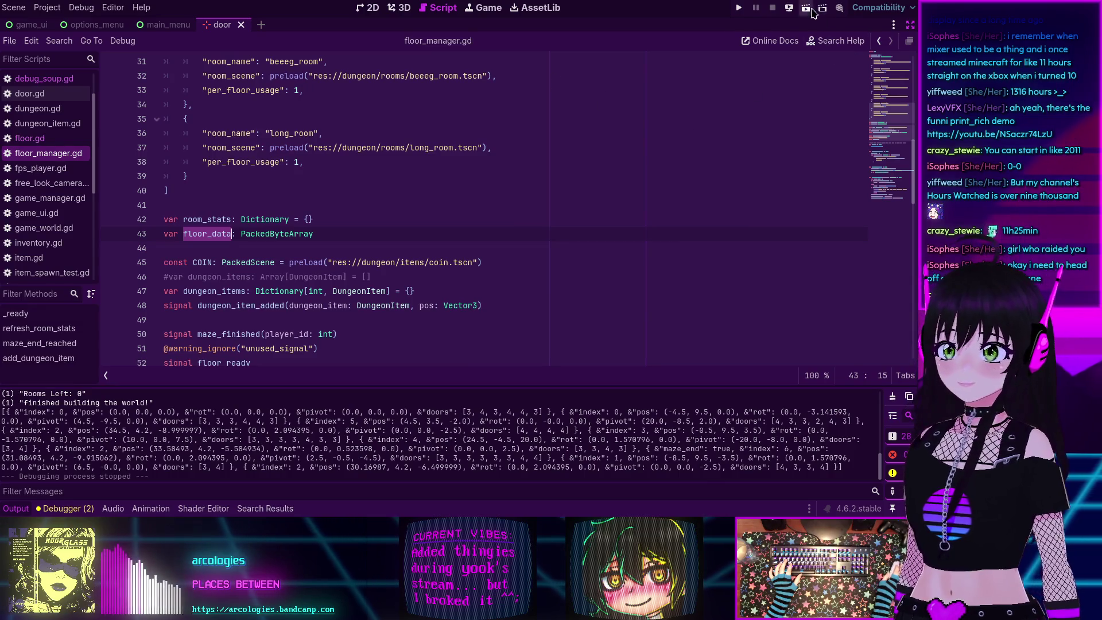
click(261, 24)
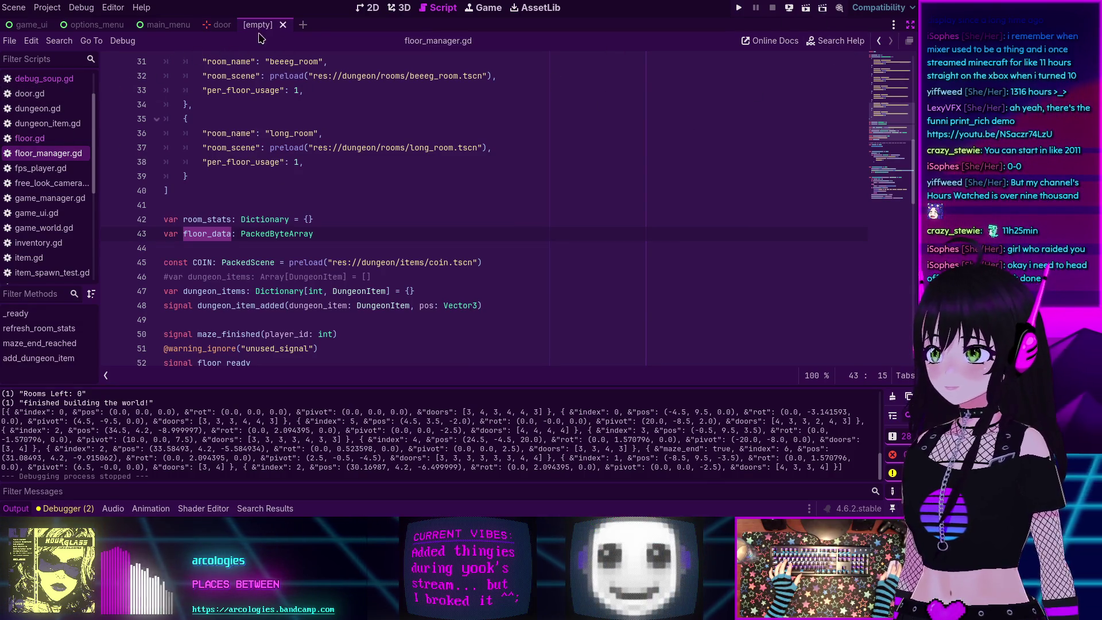
click(280, 26)
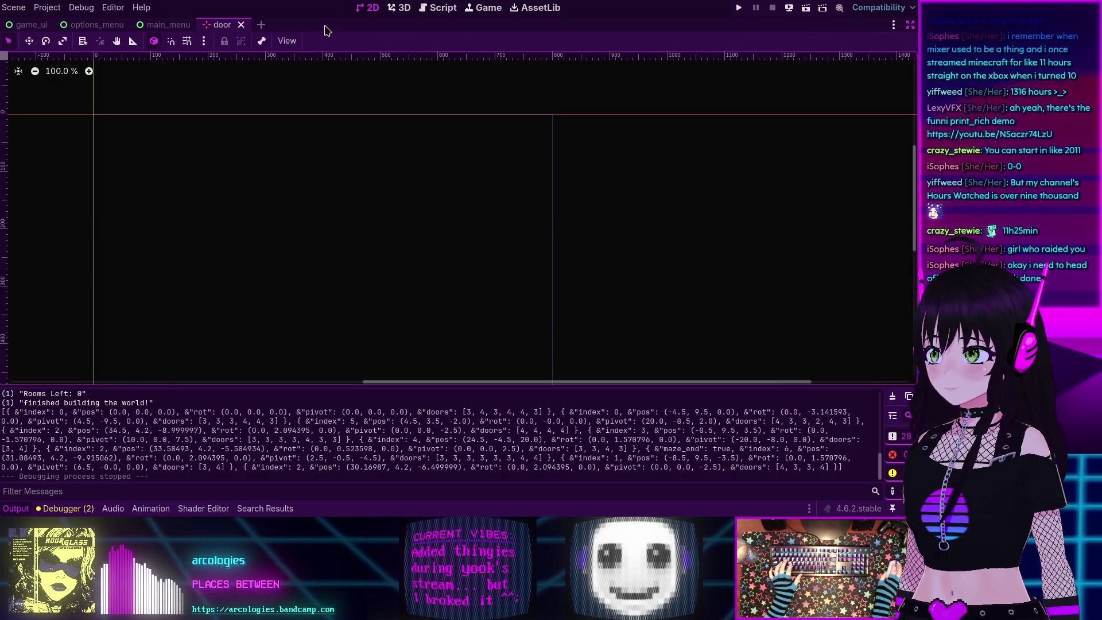
key(ctrl+shift+F11)
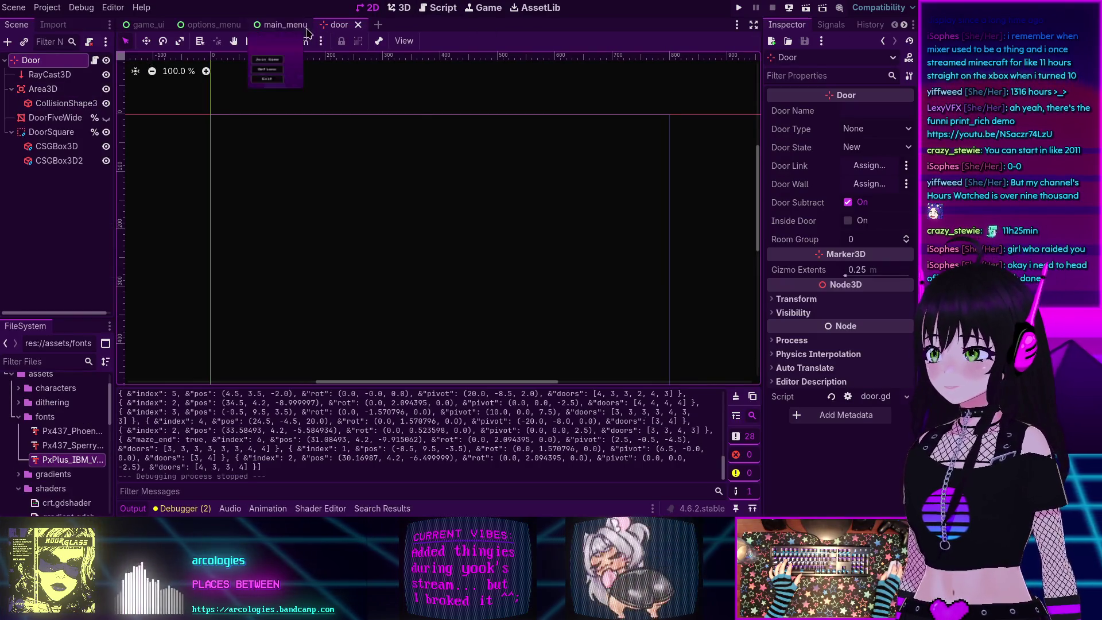
click(377, 25)
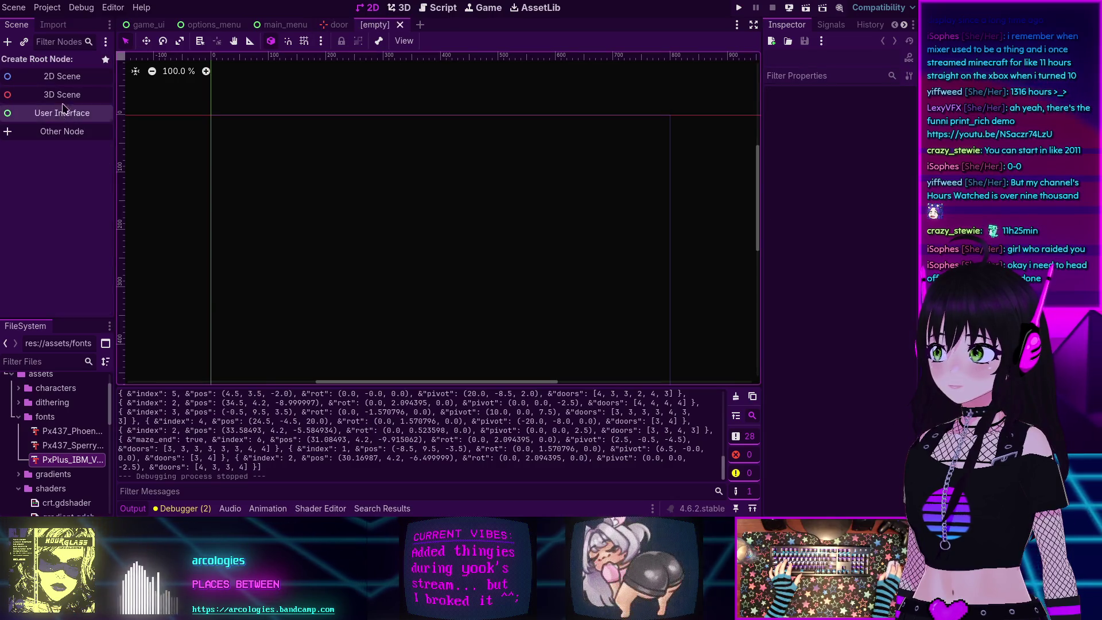
Create a plain Node as the new scene's root via Other Node.
click(49, 132)
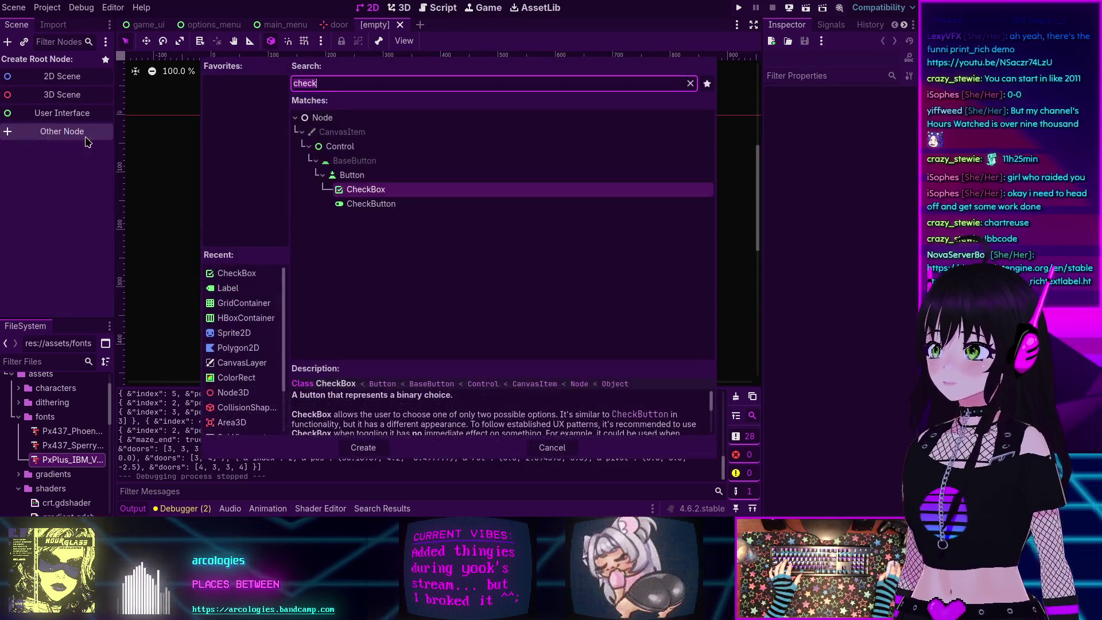
double_click(333, 137)
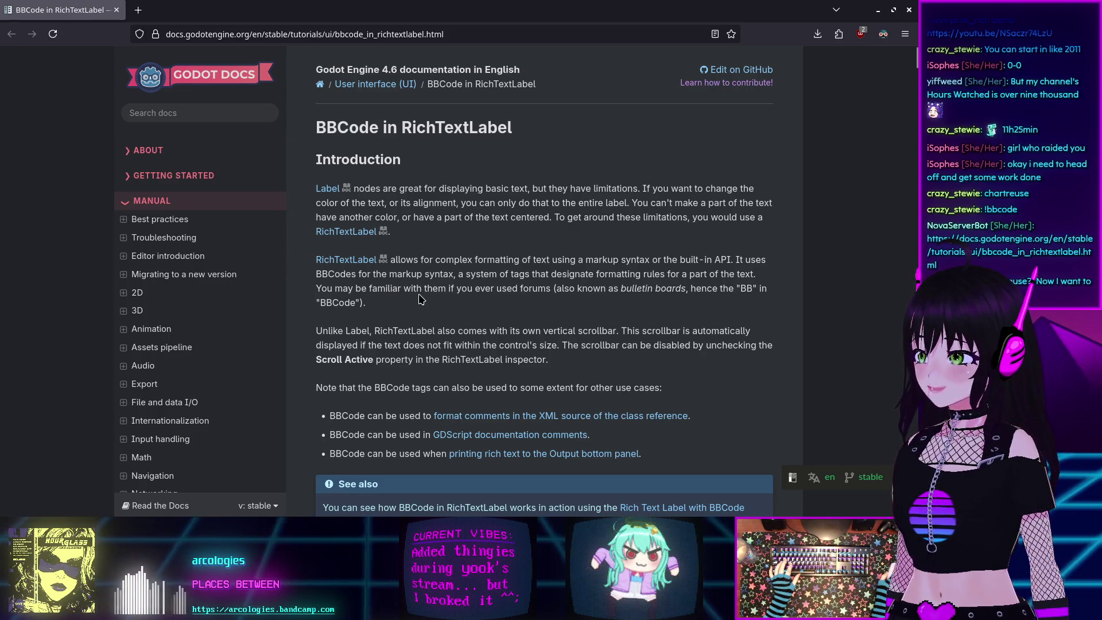
Scroll the BBCode in RichTextLabel docs to the [color=green] example, then close the browser tab.
scroll(419, 298, down, 4)
scroll(420, 299, down, 3)
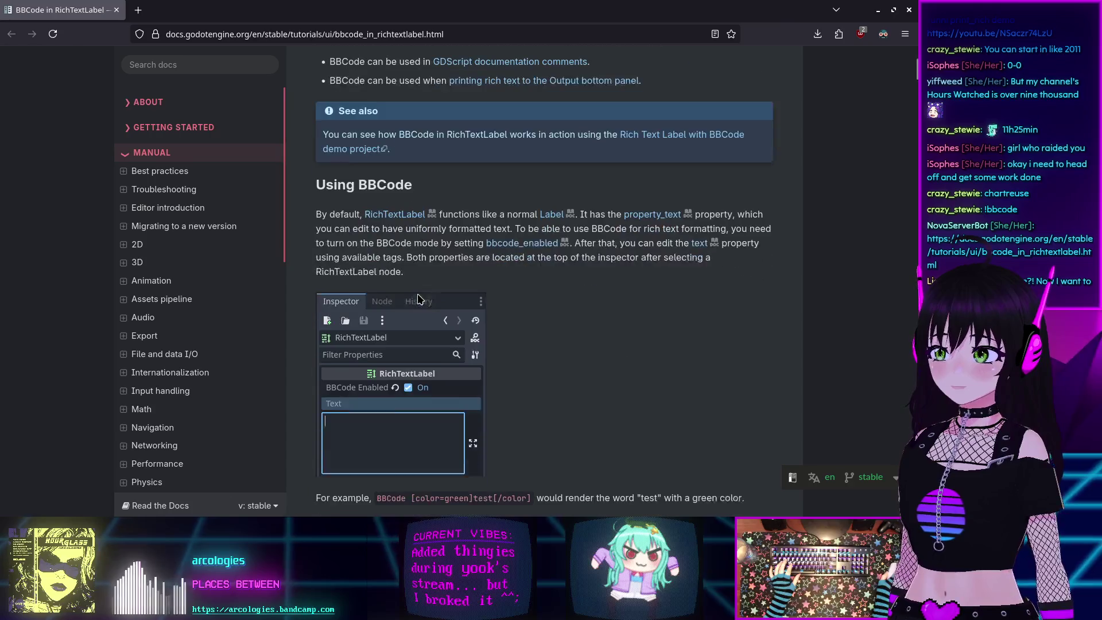
scroll(420, 298, down, 4)
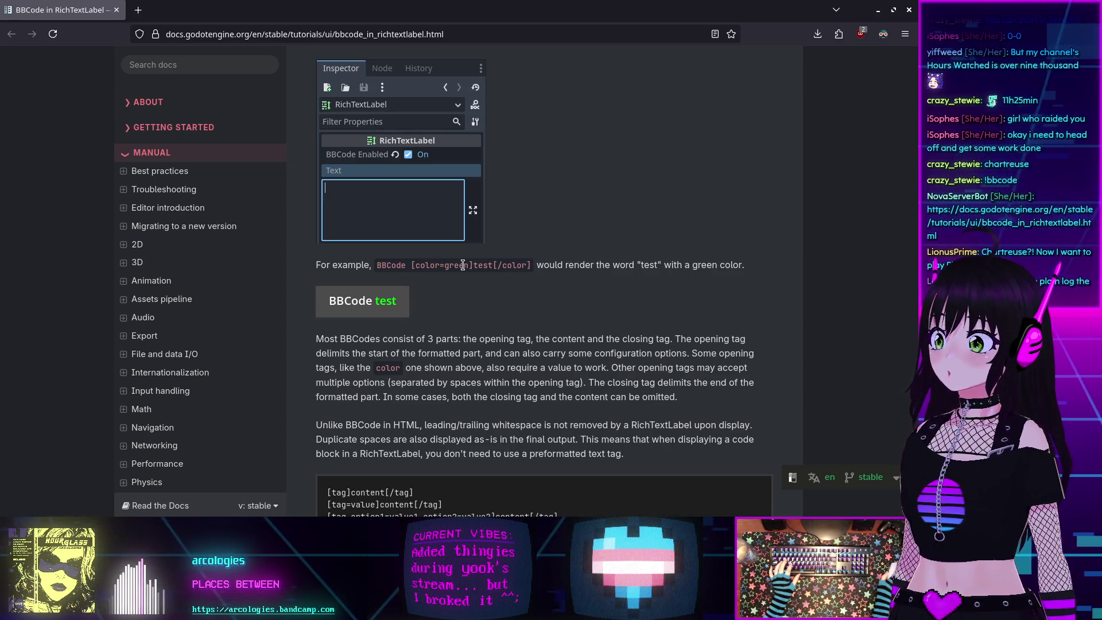
click(117, 11)
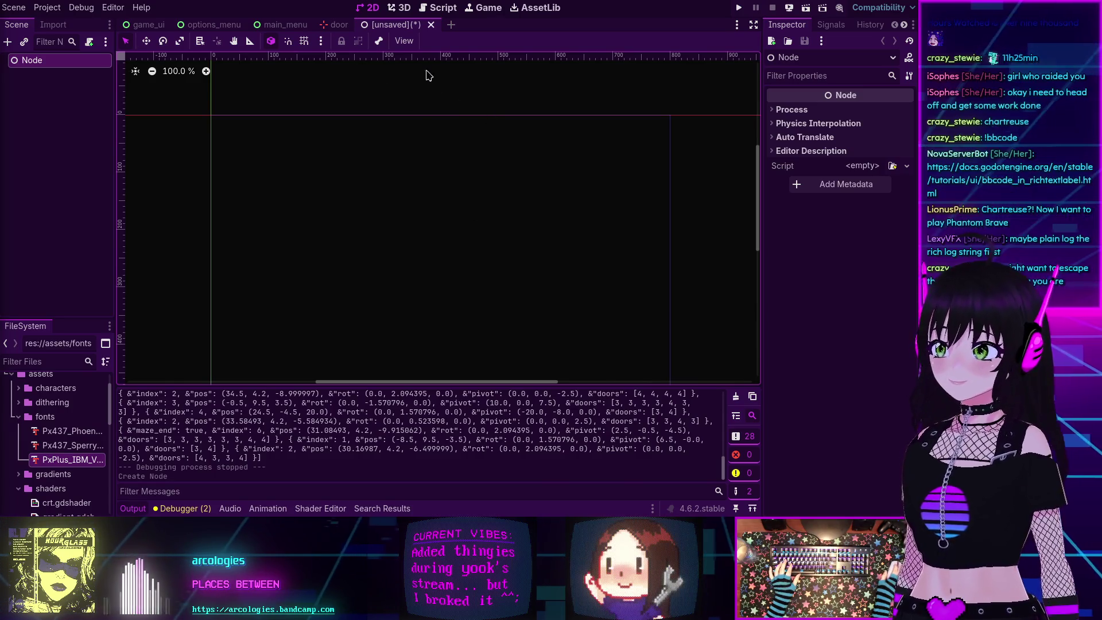
Close the unsaved test scene with Don't Save and return to the Script workspace.
click(431, 24)
click(537, 281)
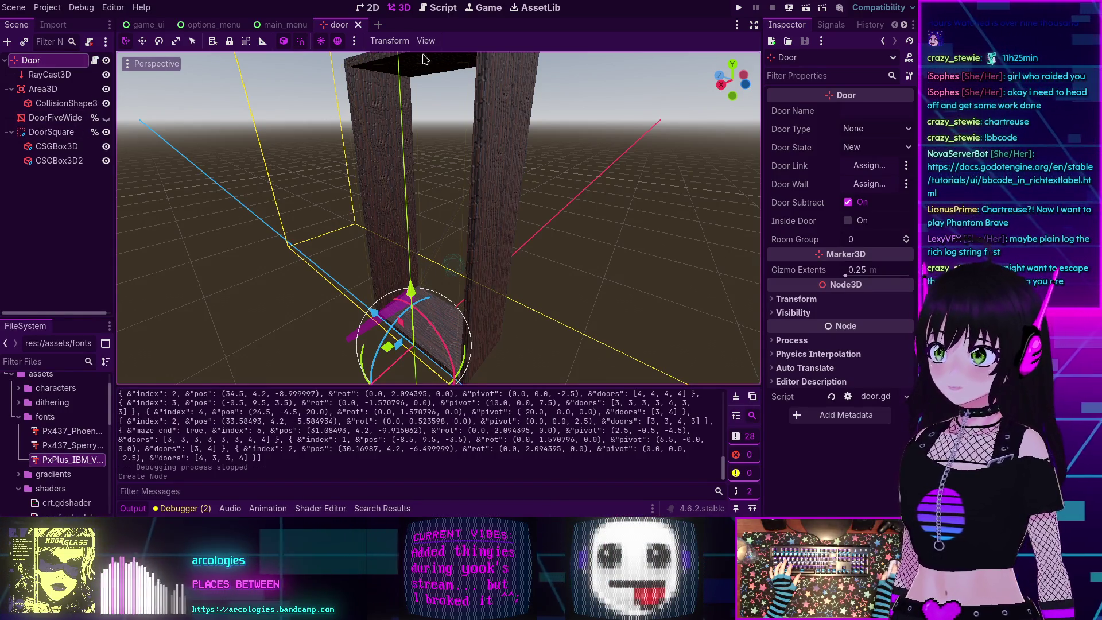
click(438, 8)
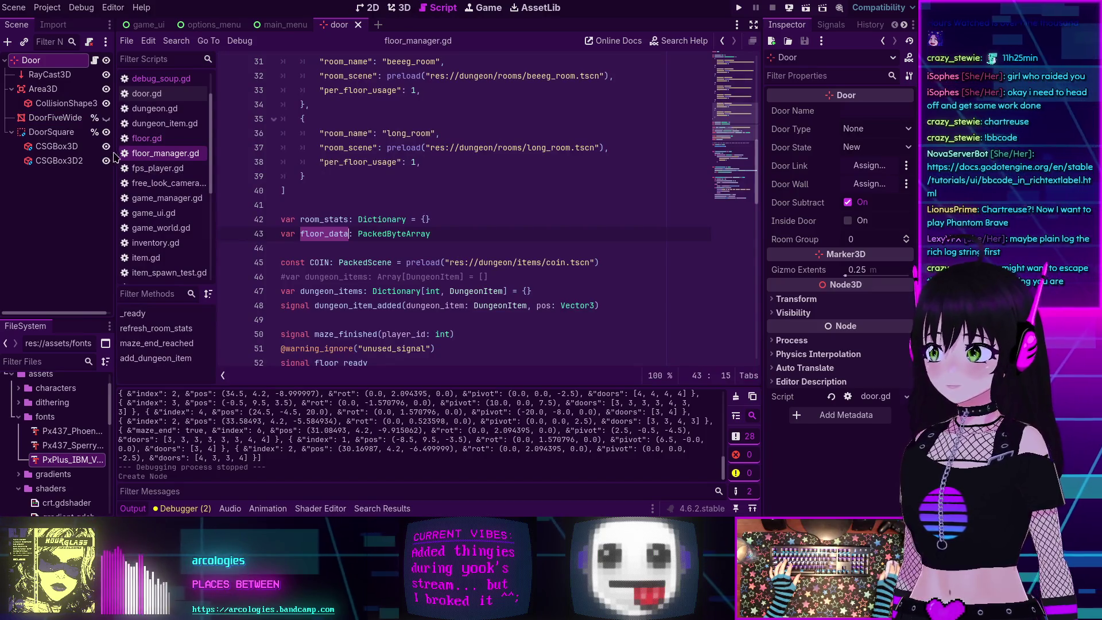
click(150, 138)
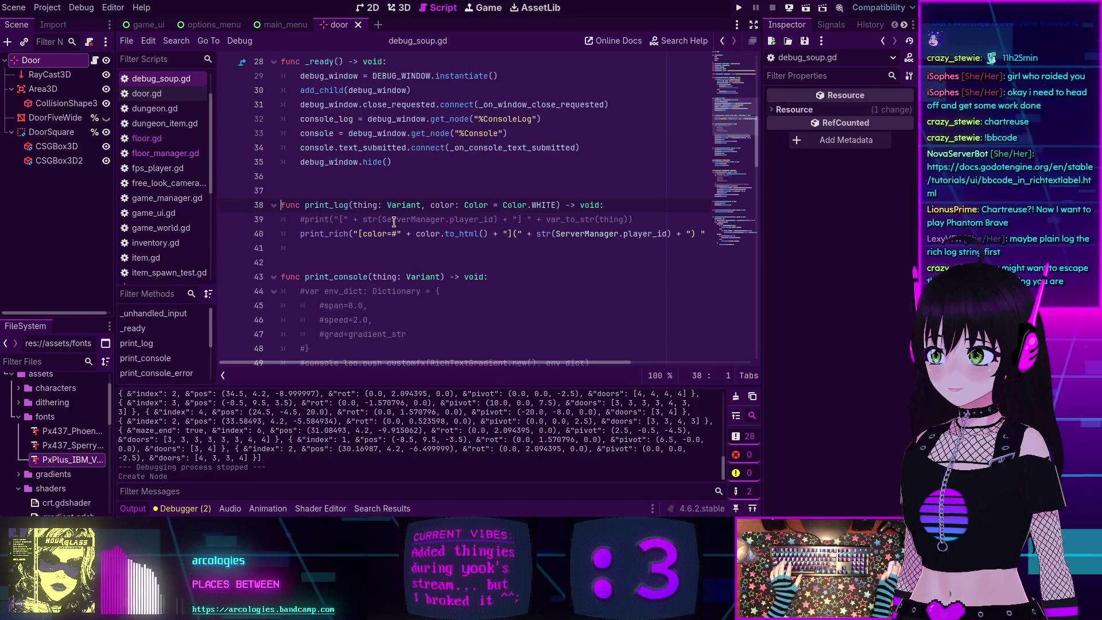
Go to print_log in debug_soup.gd, adding and then removing a backslash on line 40.
ctrl+click(367, 205)
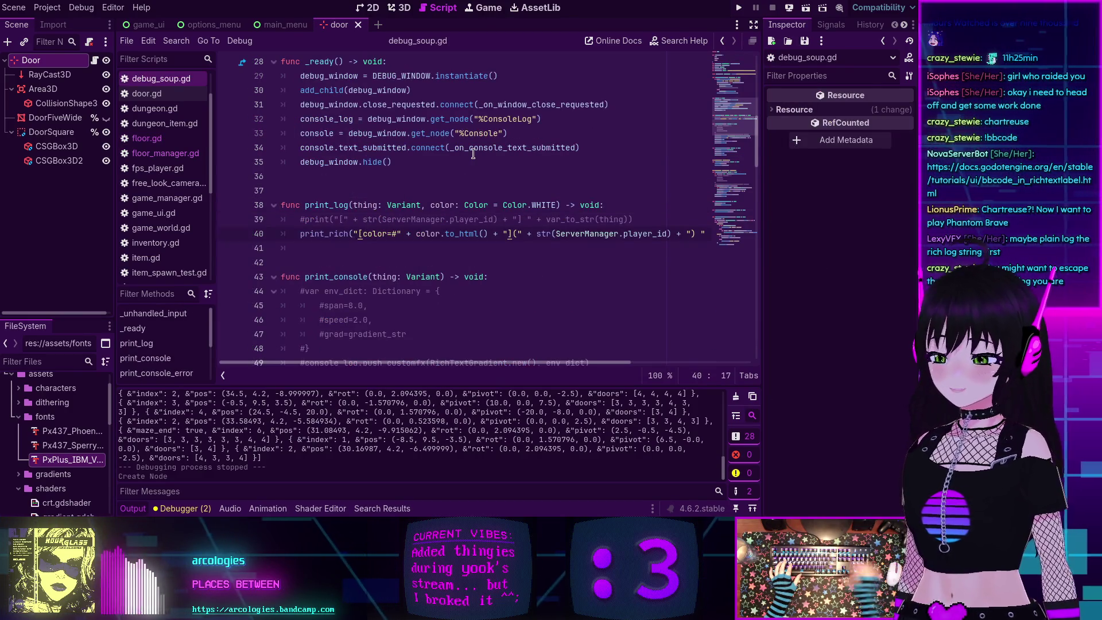
text(\)
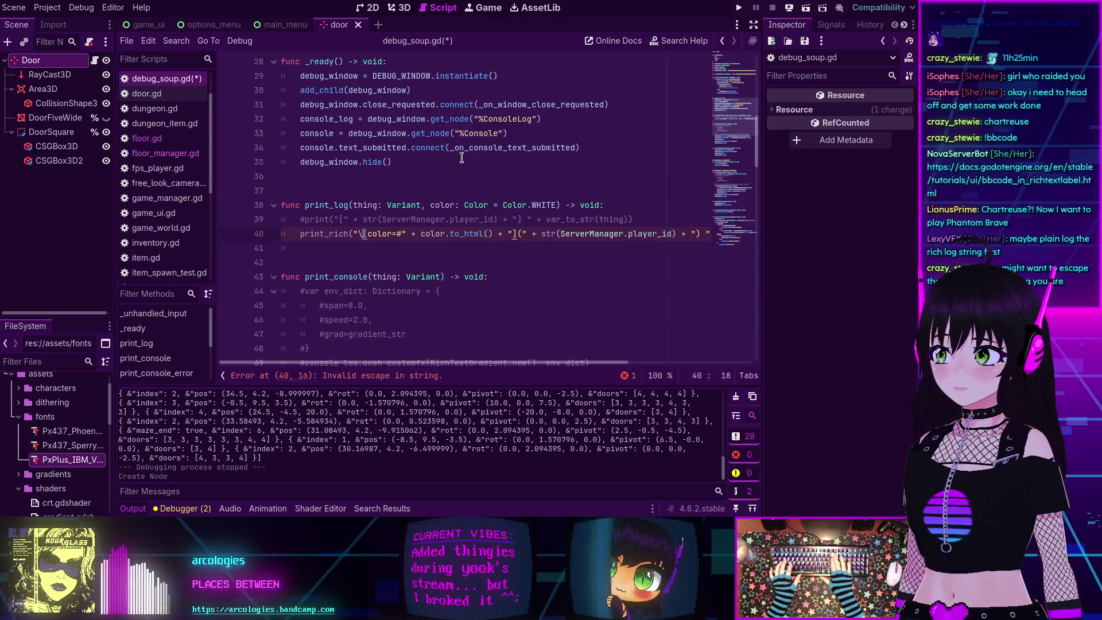
key(BackSpace)
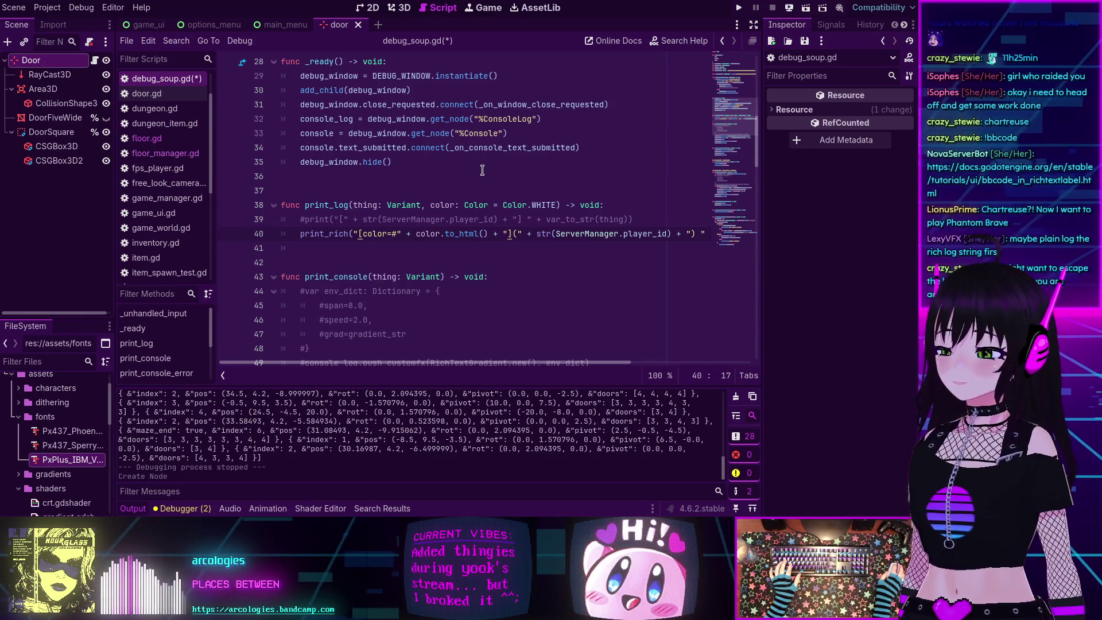
mouse_move(526, 363)
mouse_down()
mouse_move(656, 364)
mouse_move(509, 361)
mouse_up()
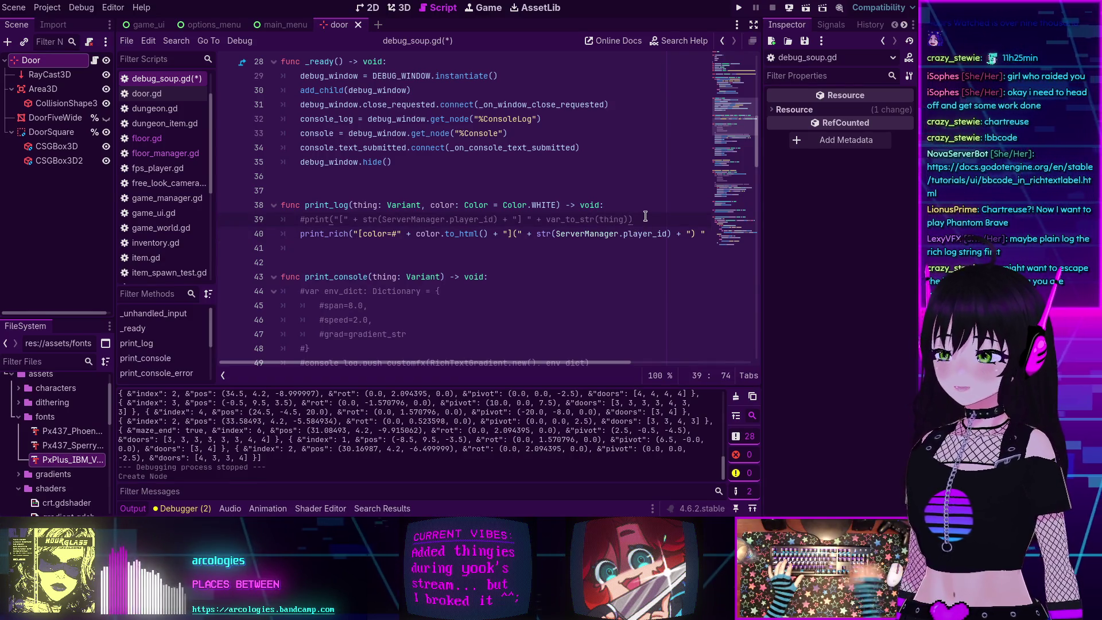
Add a print_str variable above print_rich holding the colour-tagged message expression cut from print_rich.
key(Return)
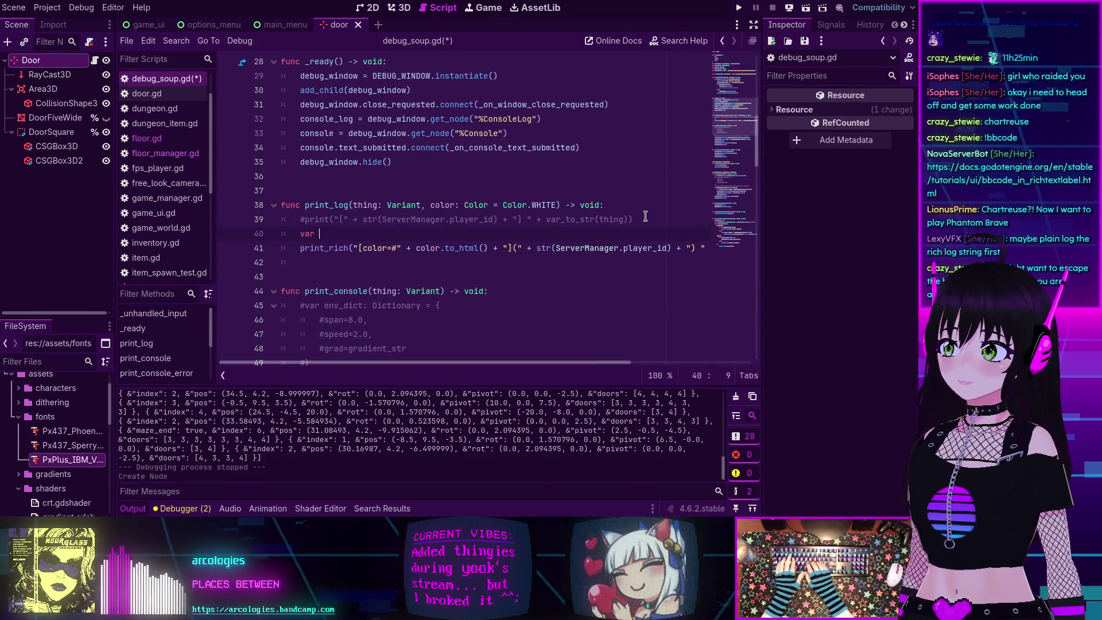
text(var print_str: SA)
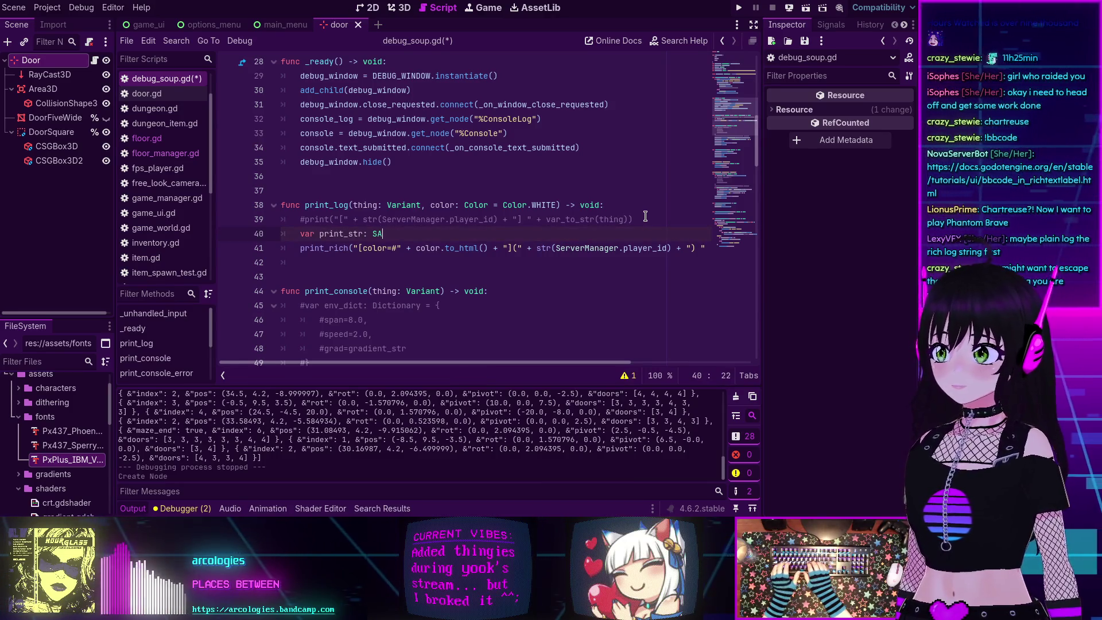
key(BackSpace)
text(trign)
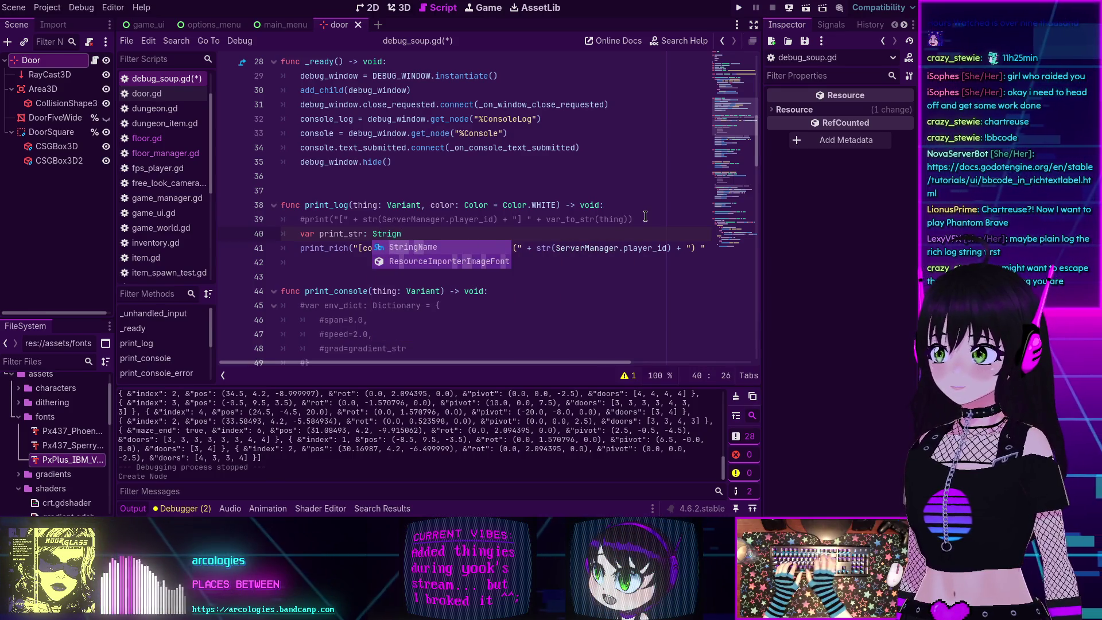
text( =)
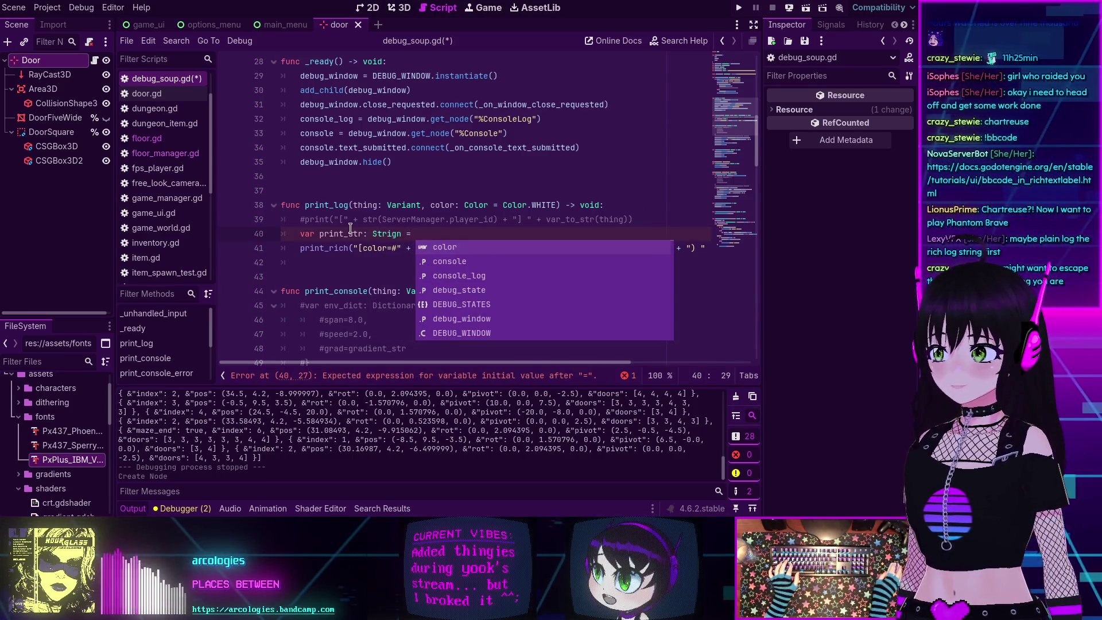
click(350, 248)
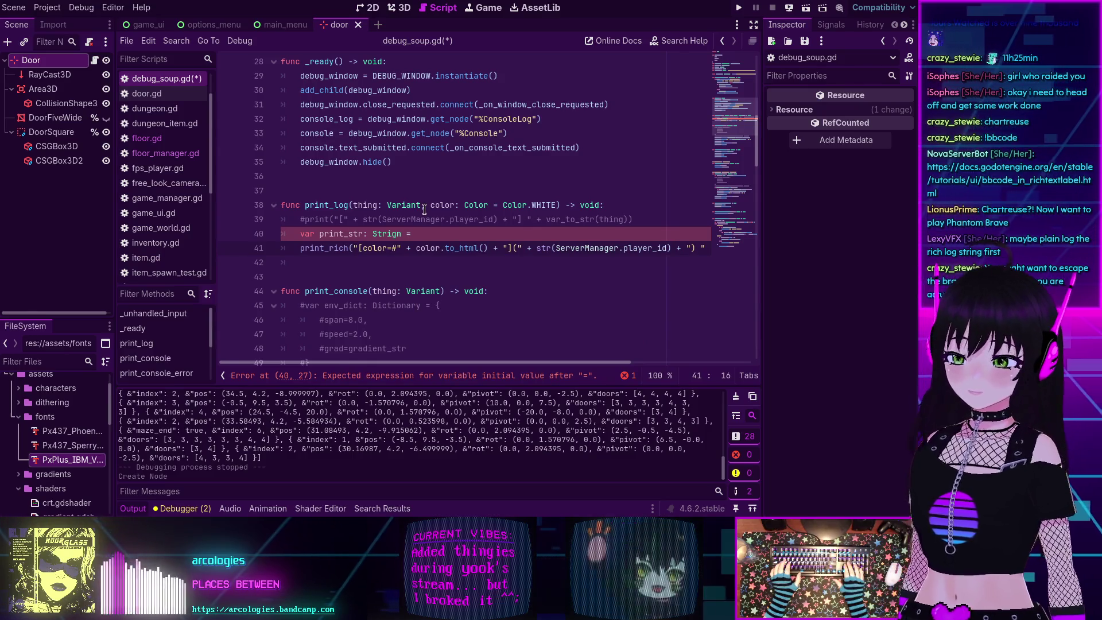
key(shift+End)
key(ctrl+x)
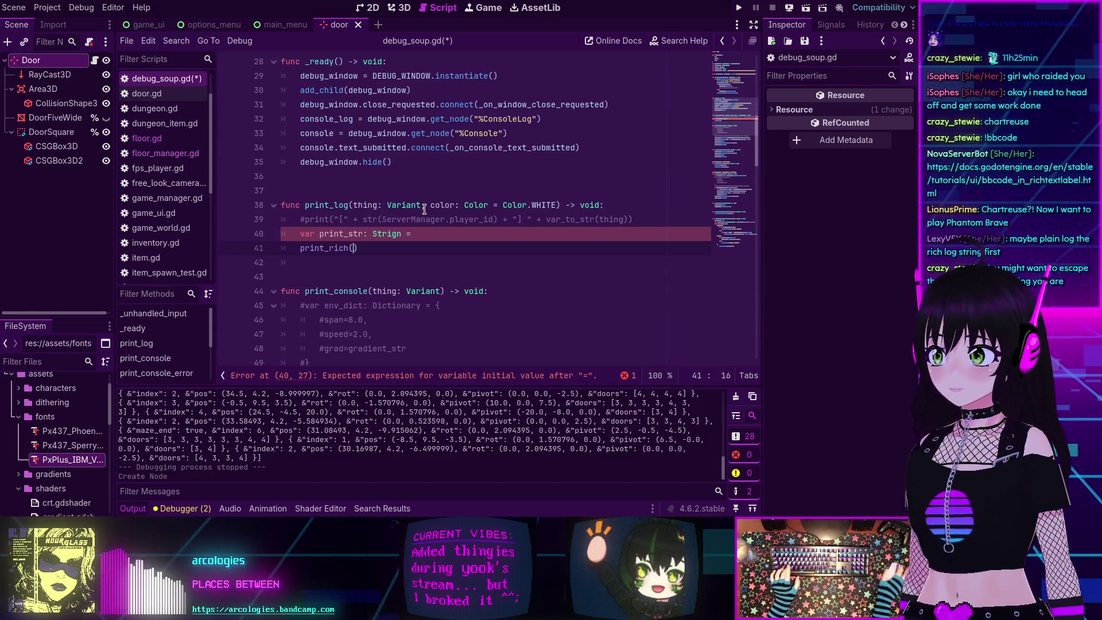
click(425, 233)
key(ctrl+v)
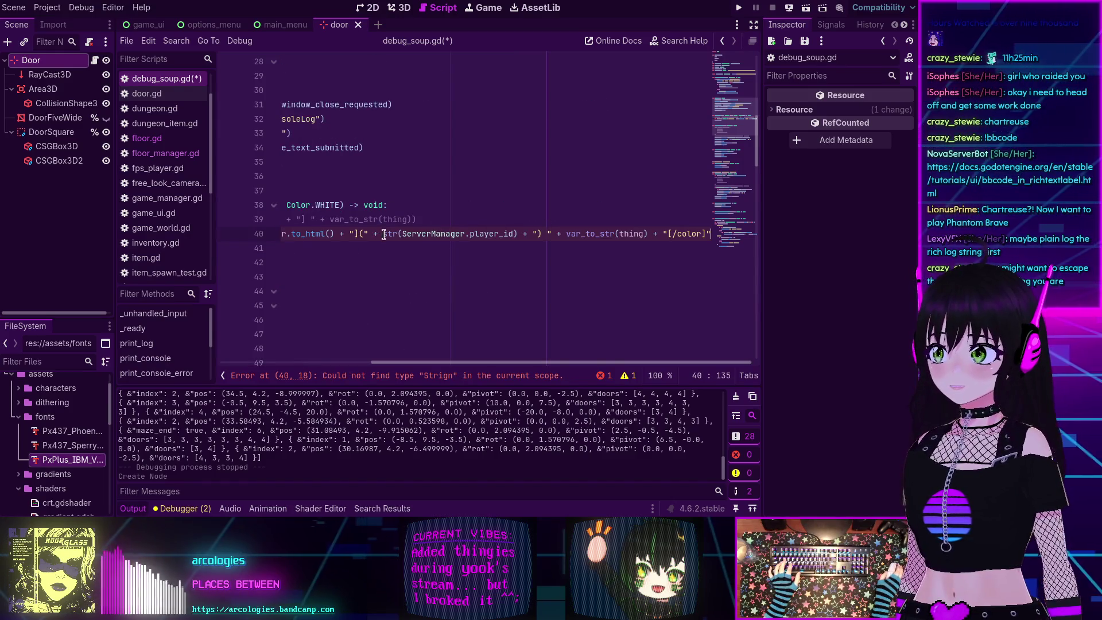
Correct the misspelled type 'Strign' to 'String' in the print_str declaration.
mouse_move(384, 235)
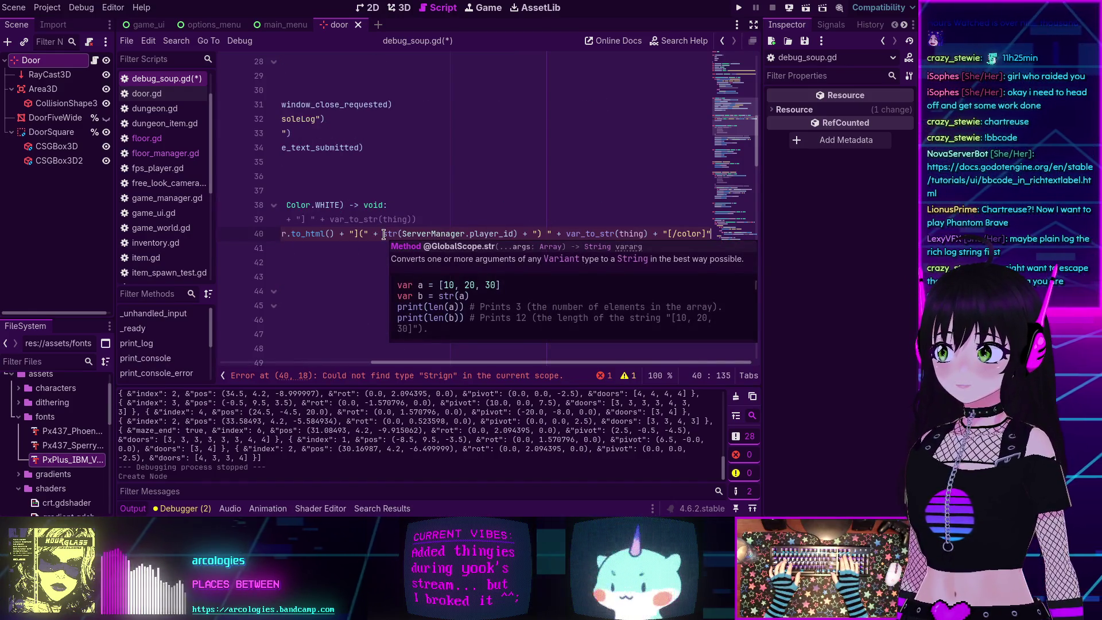
key(Home)
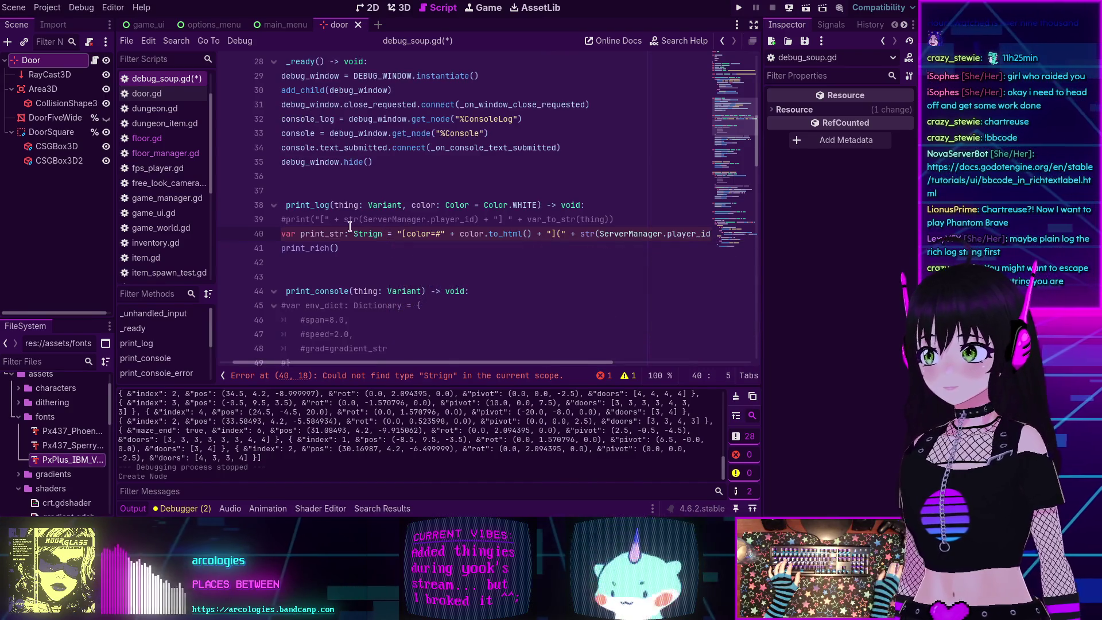
key(BackSpace)
key(BackSpace)
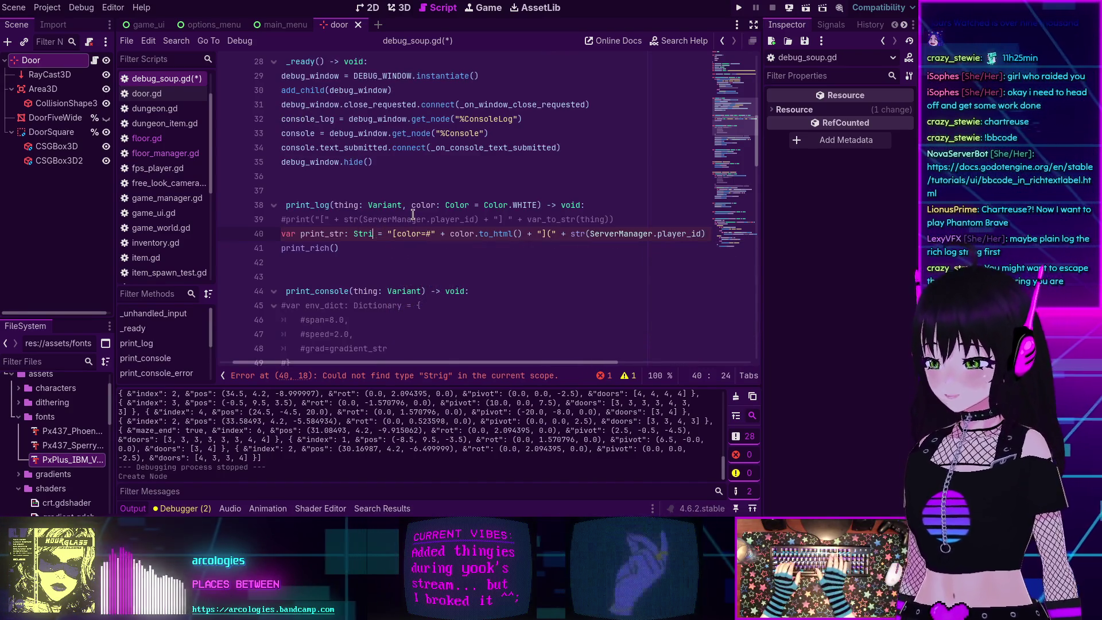
text(ng)
key(Escape)
key(Down)
key(Down)
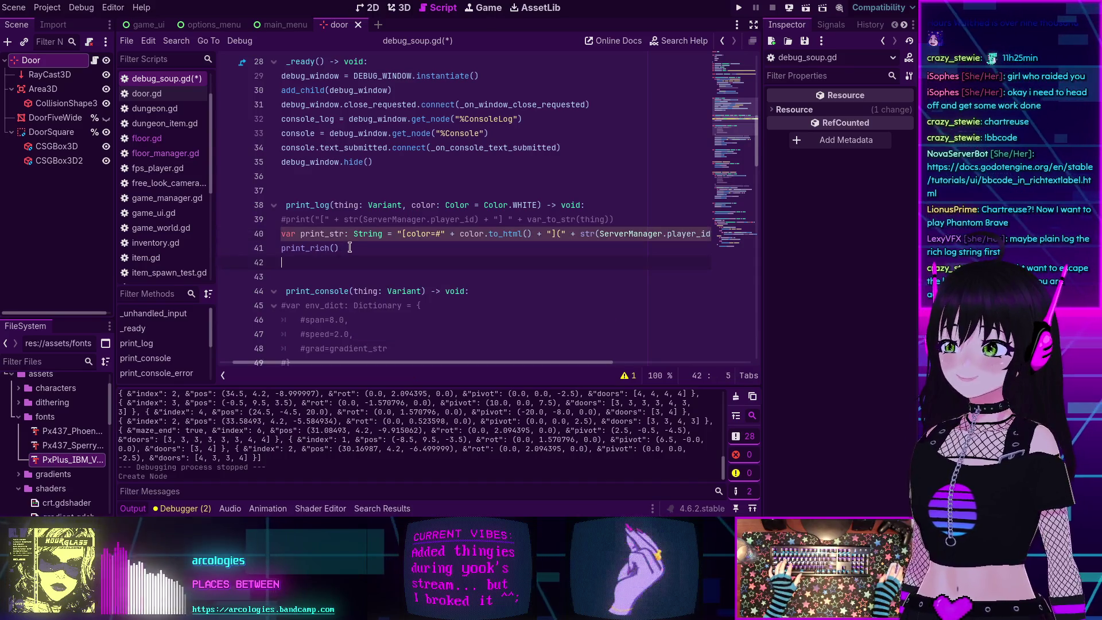
Pass print_str to print_rich, add print(print_str) above it, and save the script.
click(335, 249)
text(print_str)
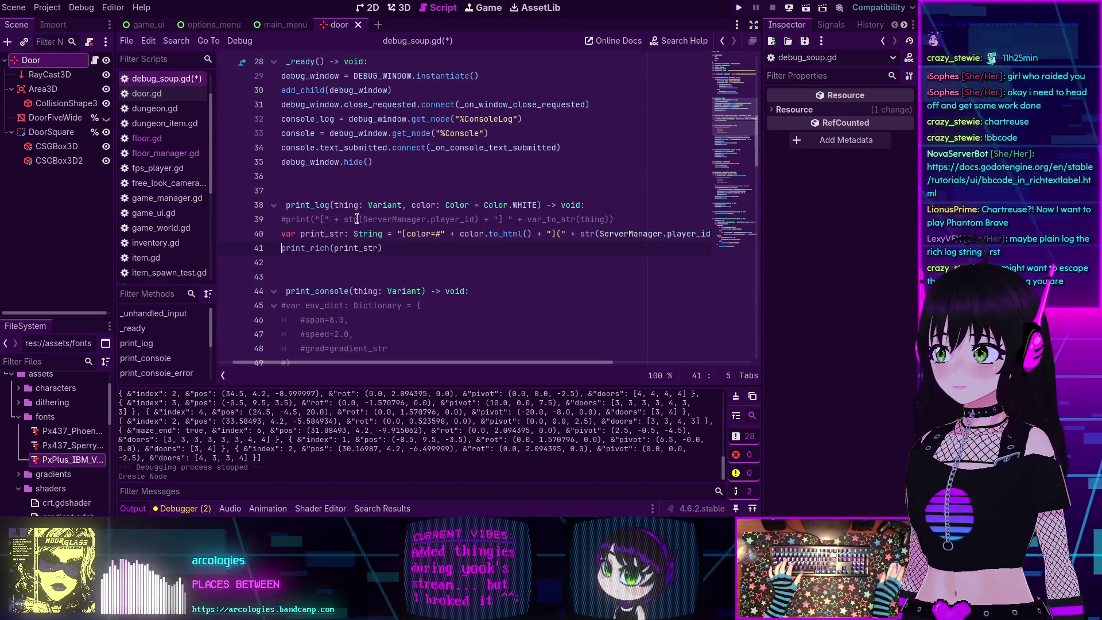
key(ctrl+shift+Return)
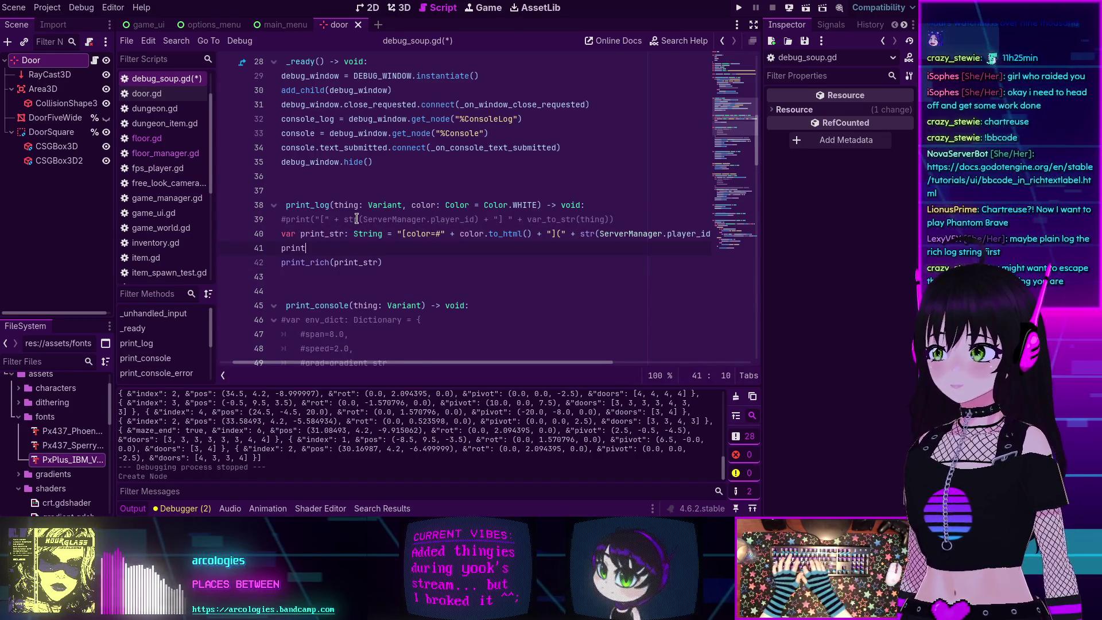
text(print(print_str)
key(ctrl+s)
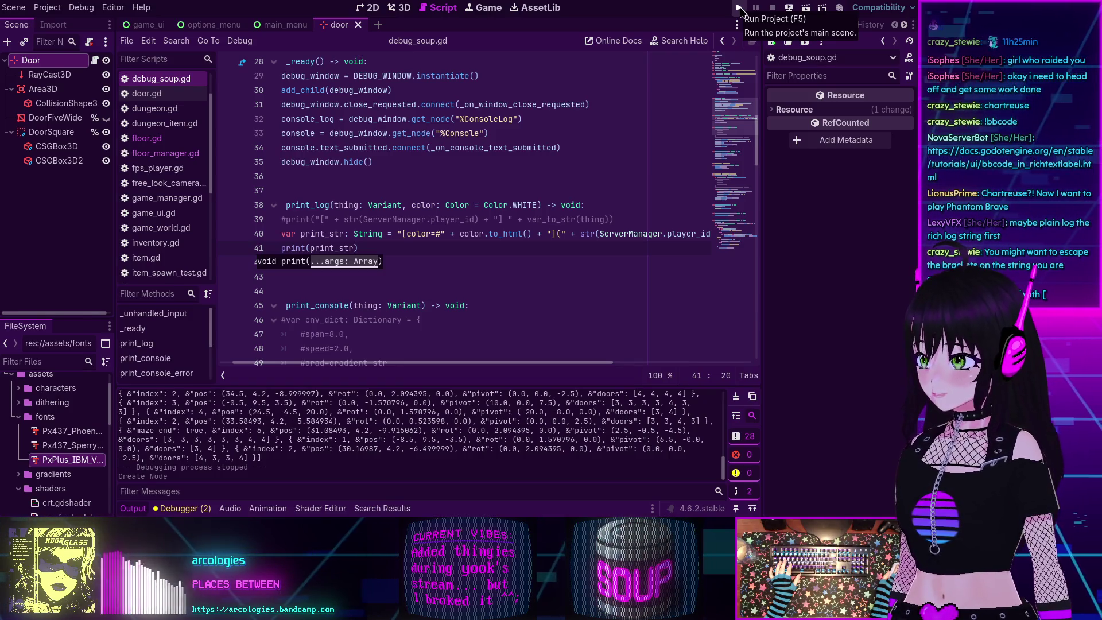
click(408, 234)
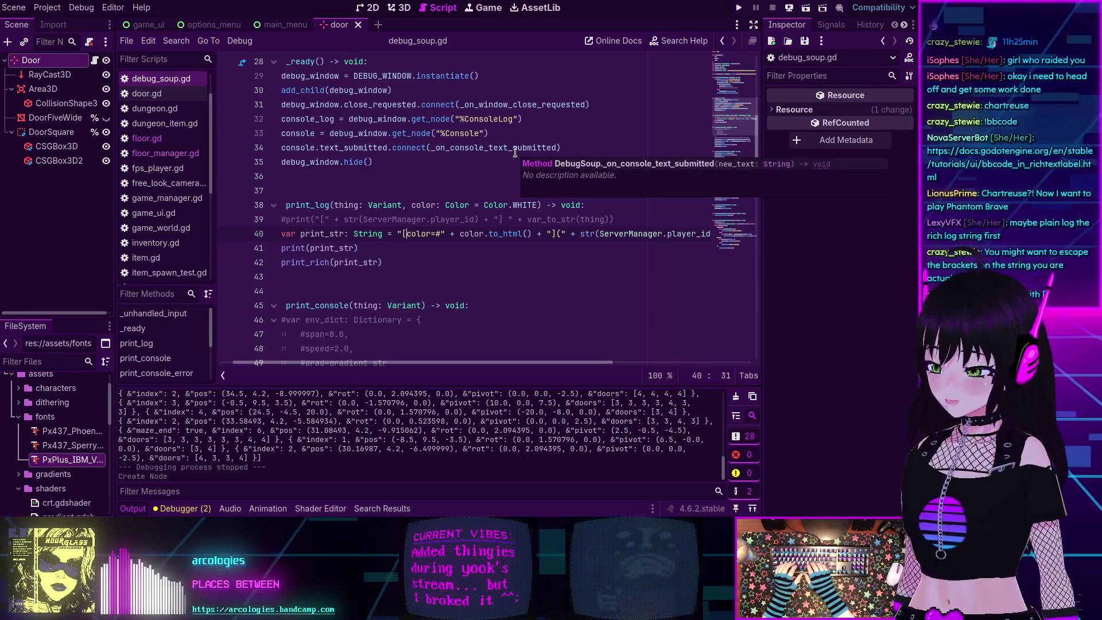
text(lb])
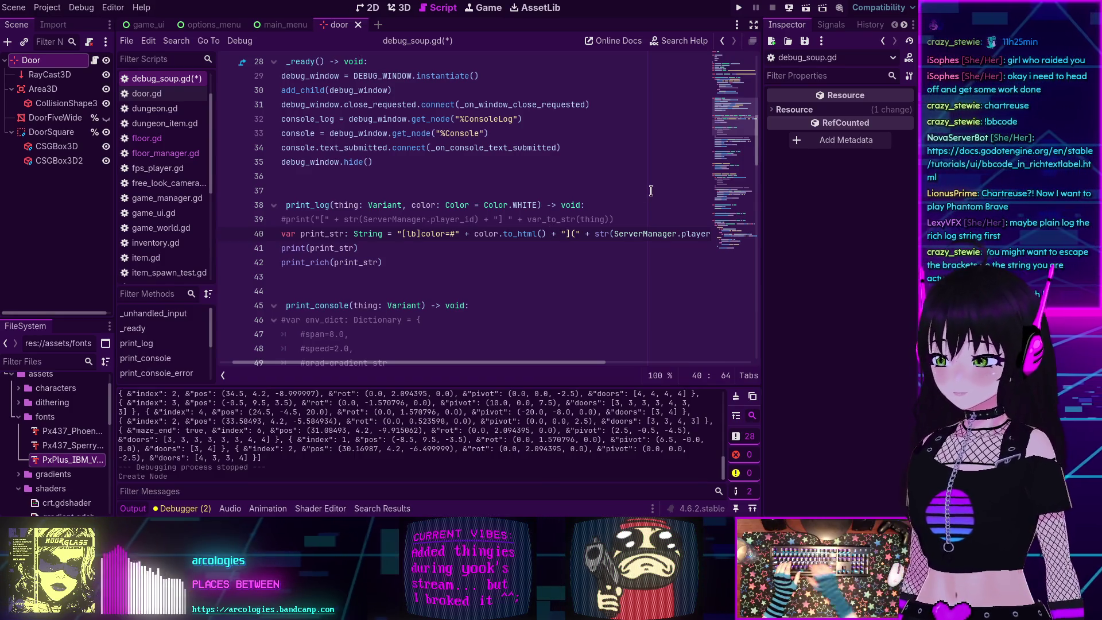
text([)
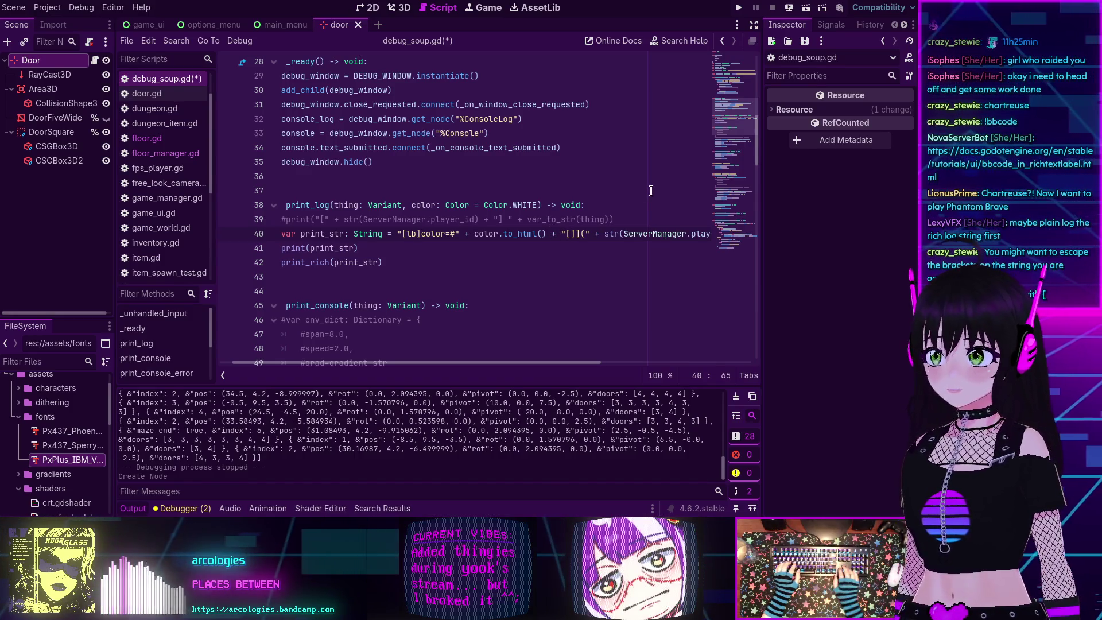
key(Delete)
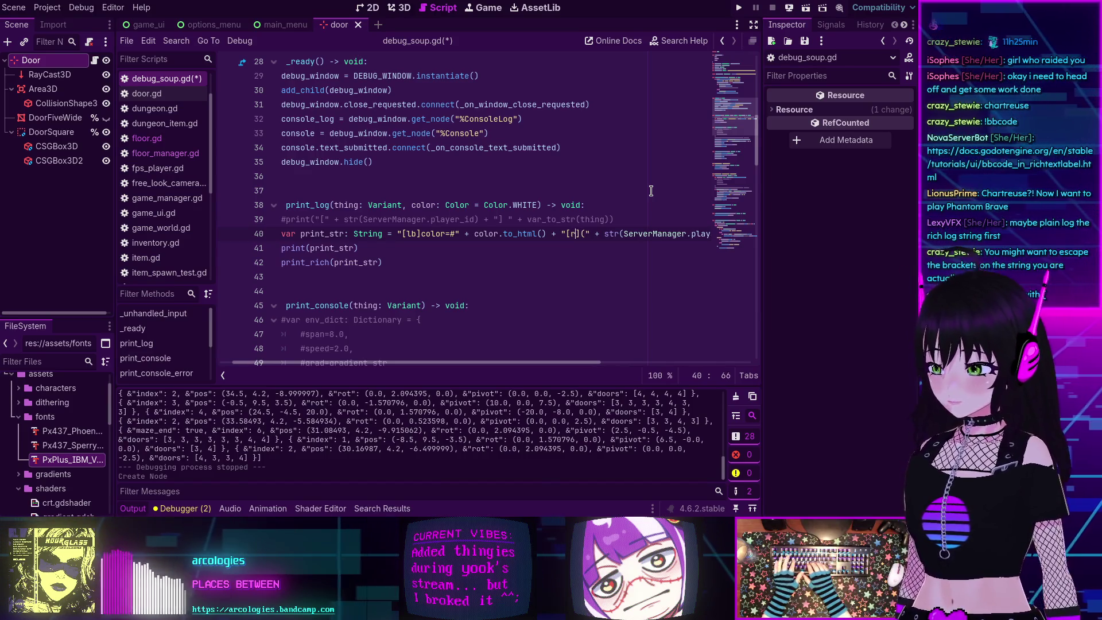
text(rb)
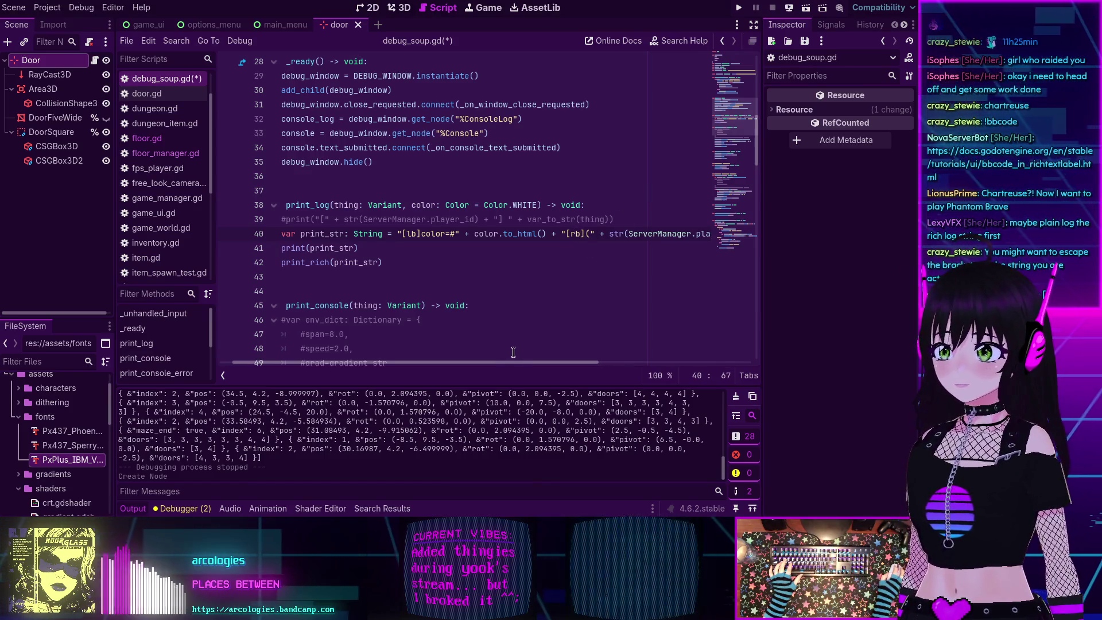
drag(527, 364, 529, 365)
key(End)
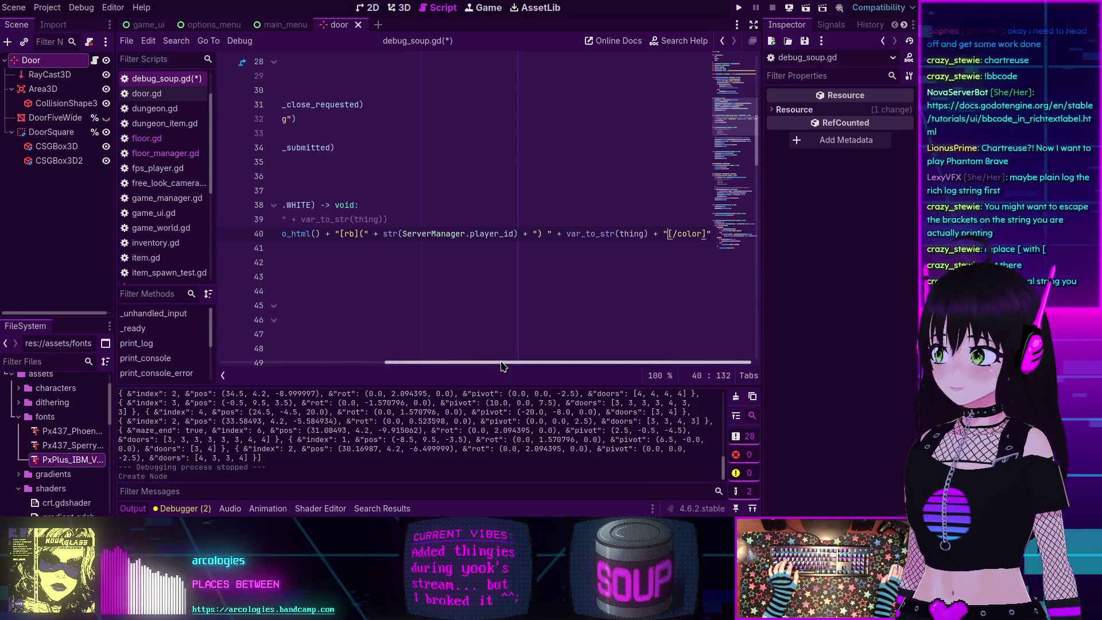
drag(502, 366, 338, 366)
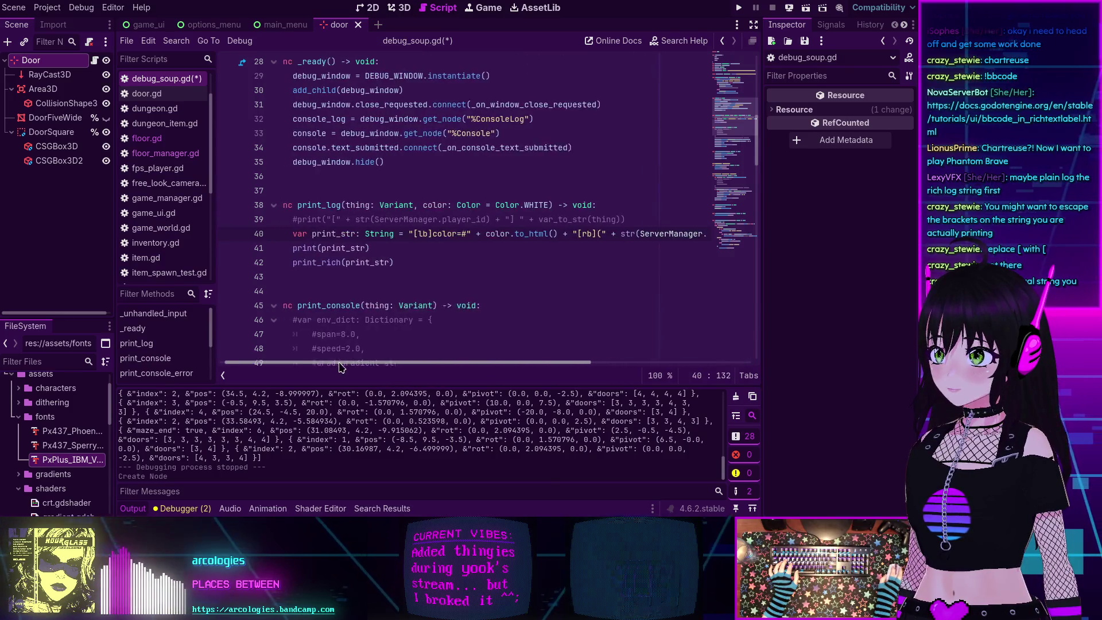
click(436, 234)
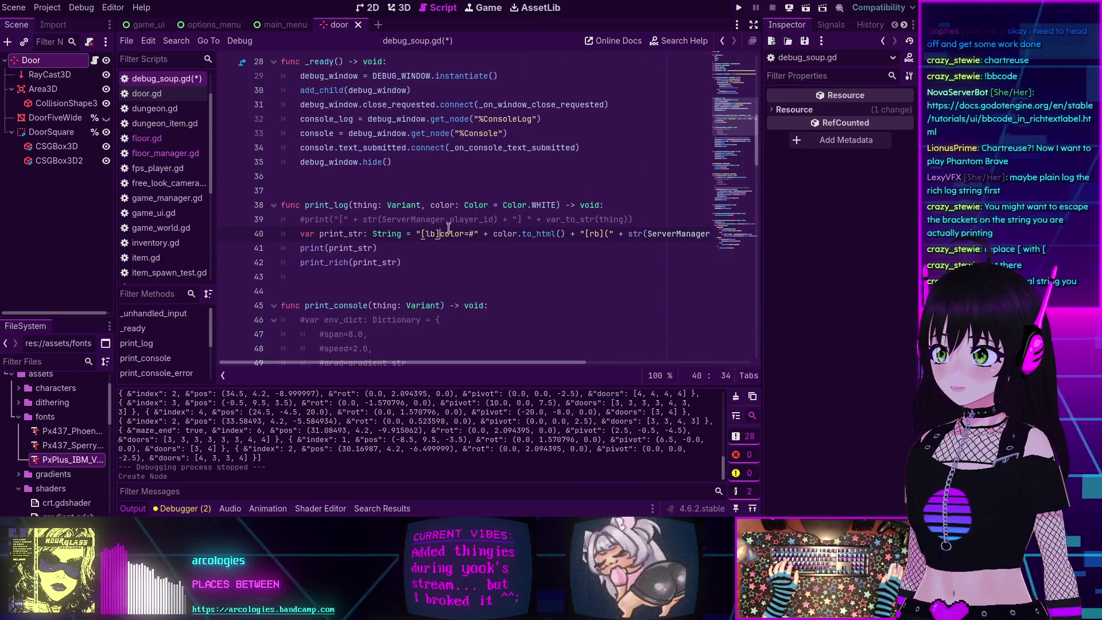
key(BackSpace)
key(BackSpace)
key(BackSpace)
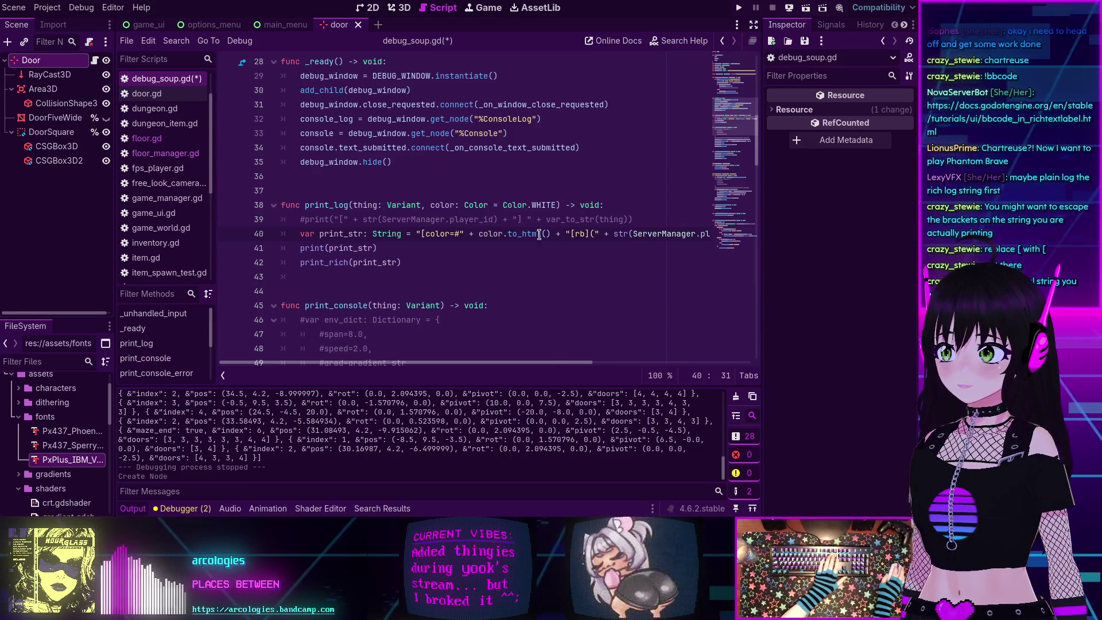
click(585, 234)
key(BackSpace)
key(BackSpace)
key(BackSpace)
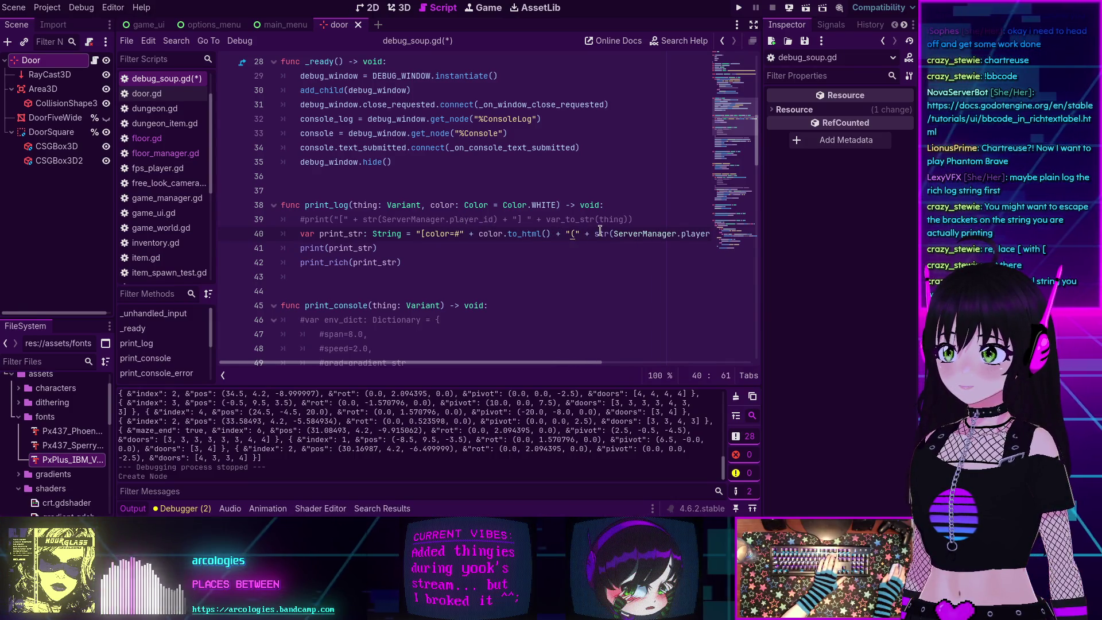
text(])
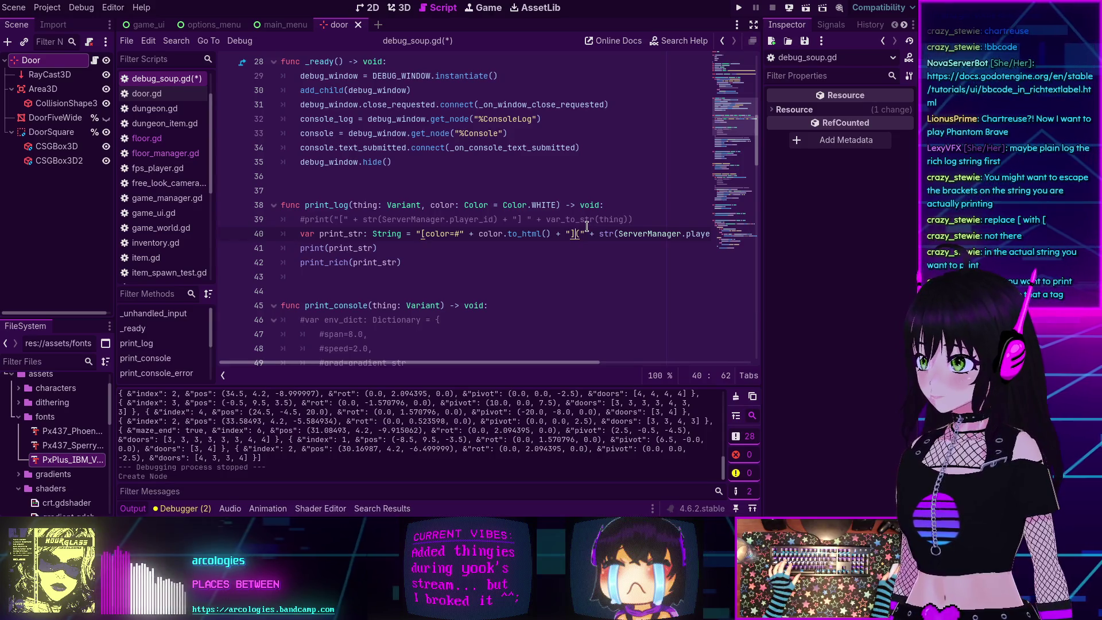
click(322, 248)
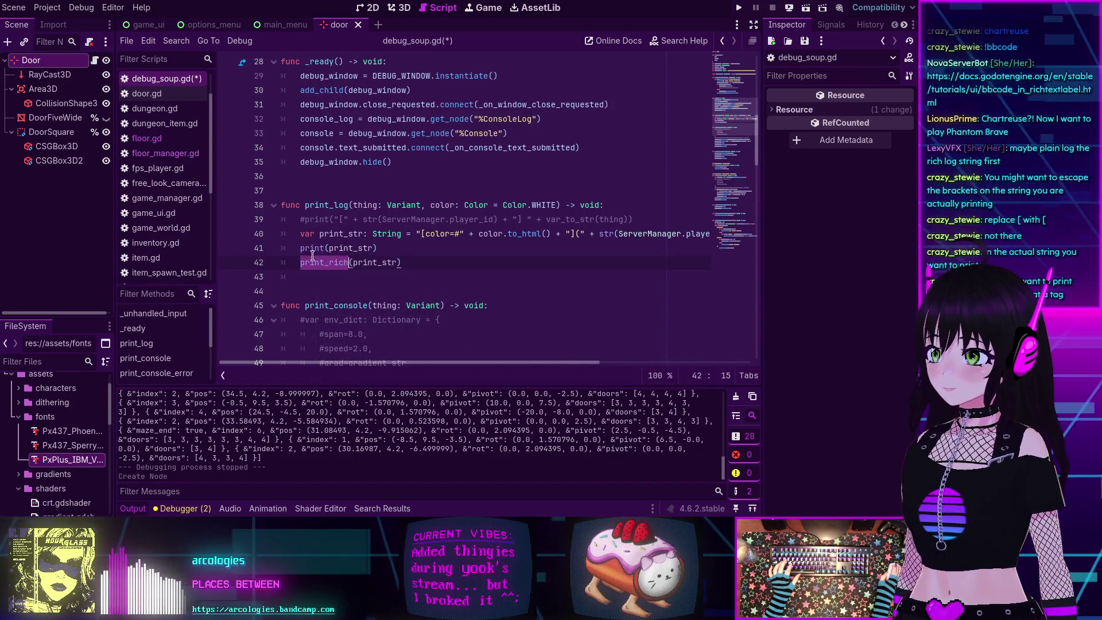
mouse_move(311, 248)
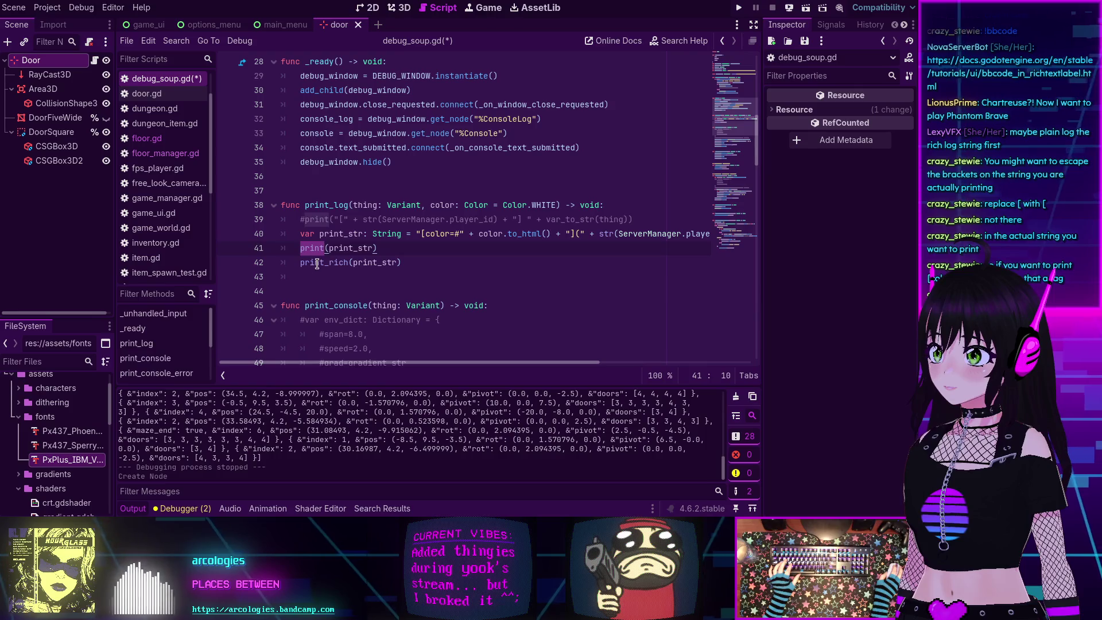
click(316, 262)
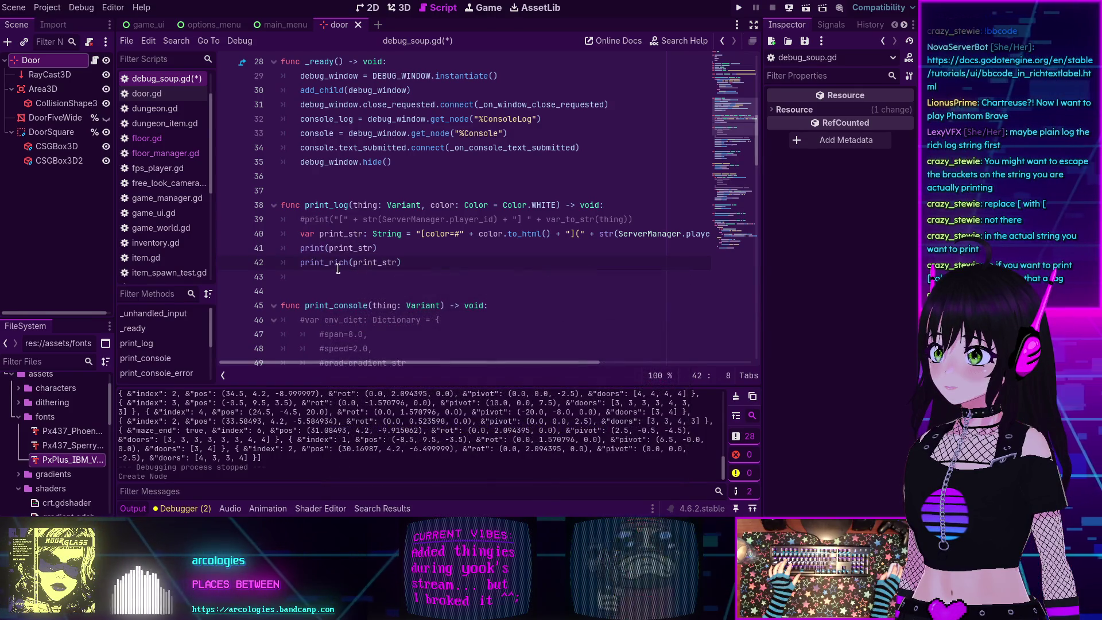
mouse_move(339, 263)
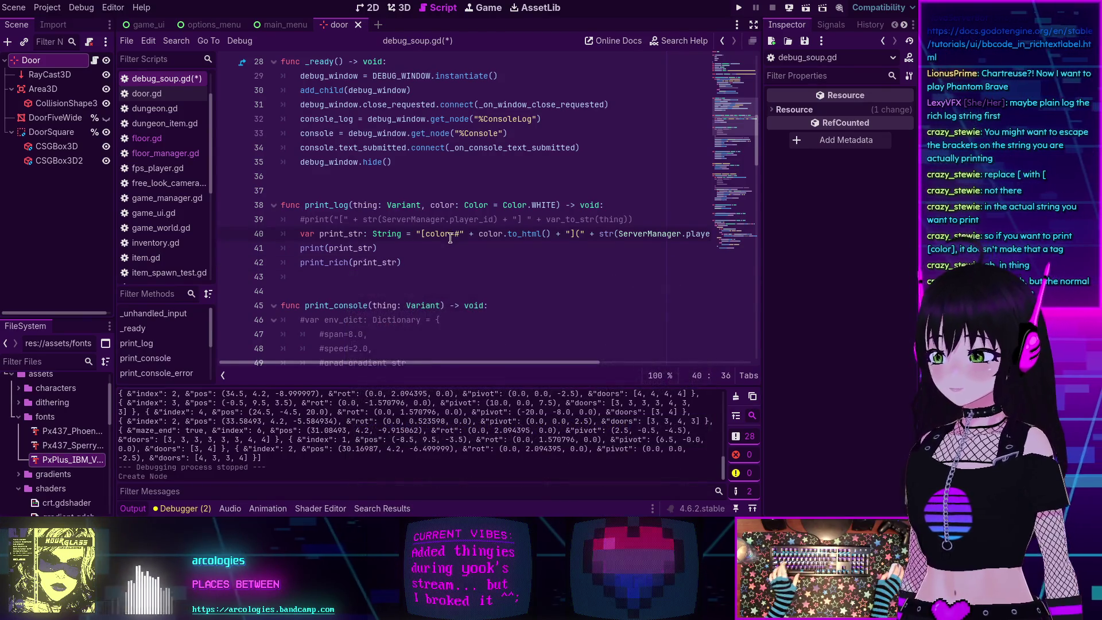
key(ctrl+s)
click(739, 8)
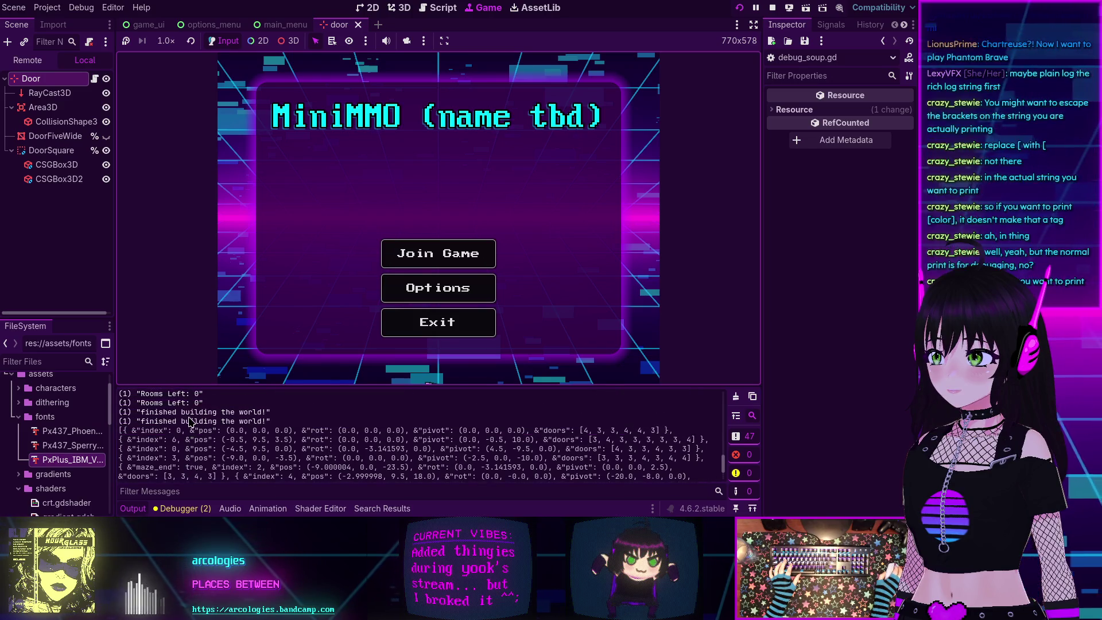
Scroll the Output panel to check print_log's printed lines, then stop the game.
scroll(189, 421, up, 5)
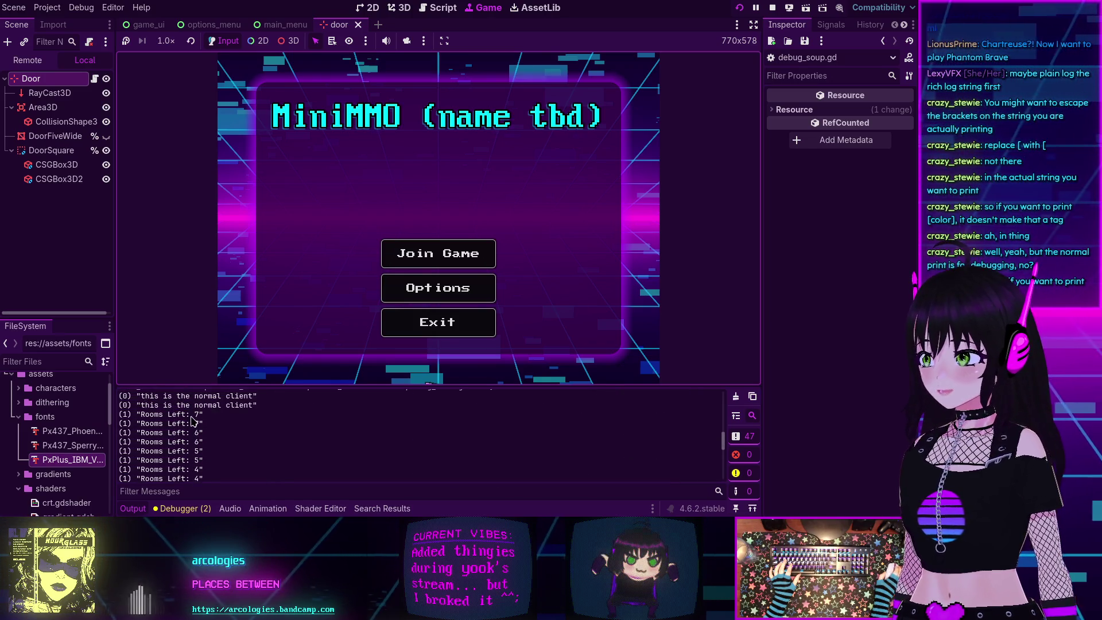
scroll(191, 420, up, 3)
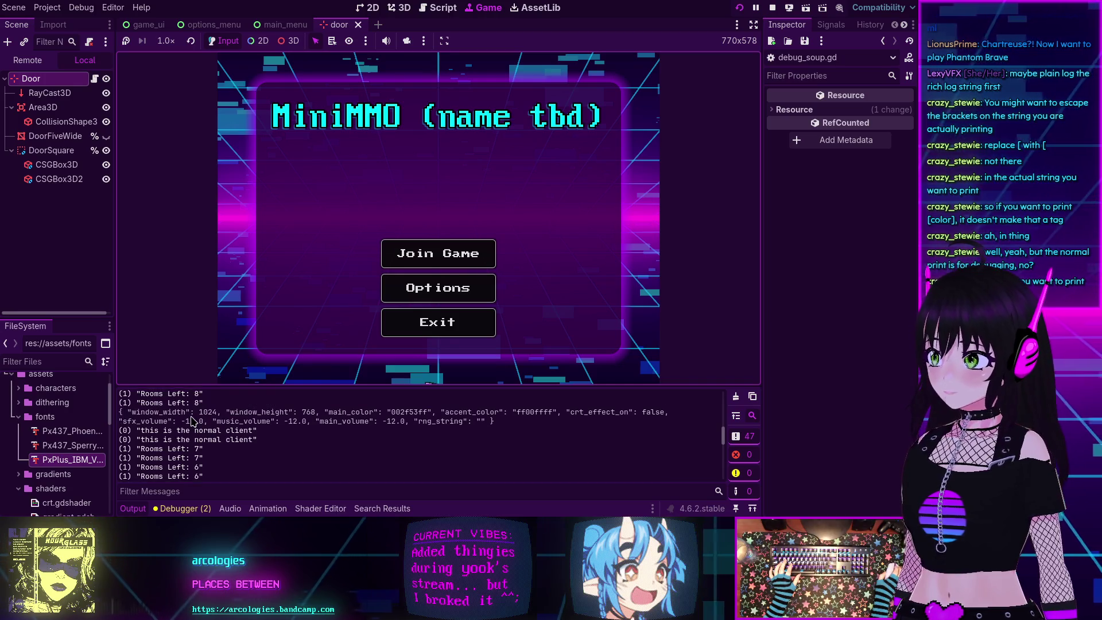
scroll(191, 421, up, 1)
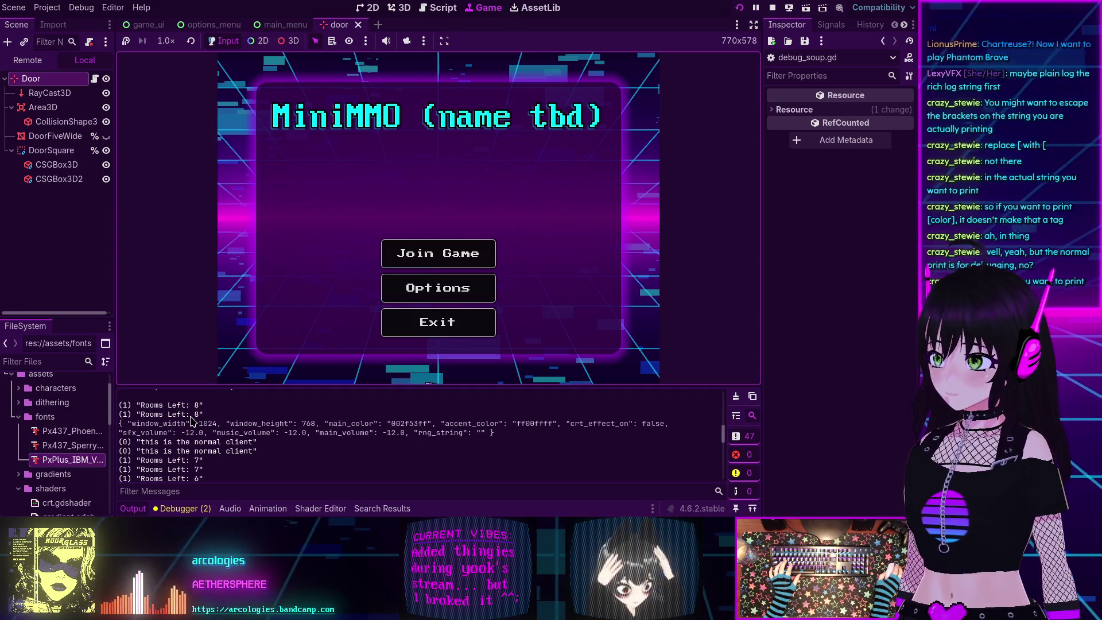
scroll(191, 420, down, 1)
click(772, 8)
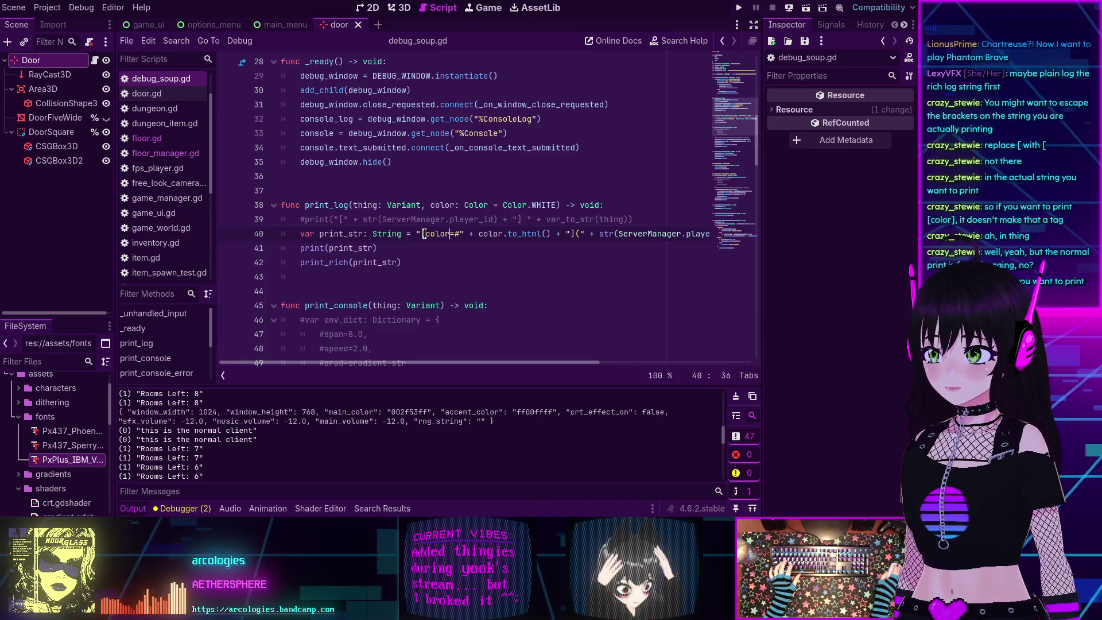
Look up the documentation tooltips for print_rich and print.
double_click(313, 259)
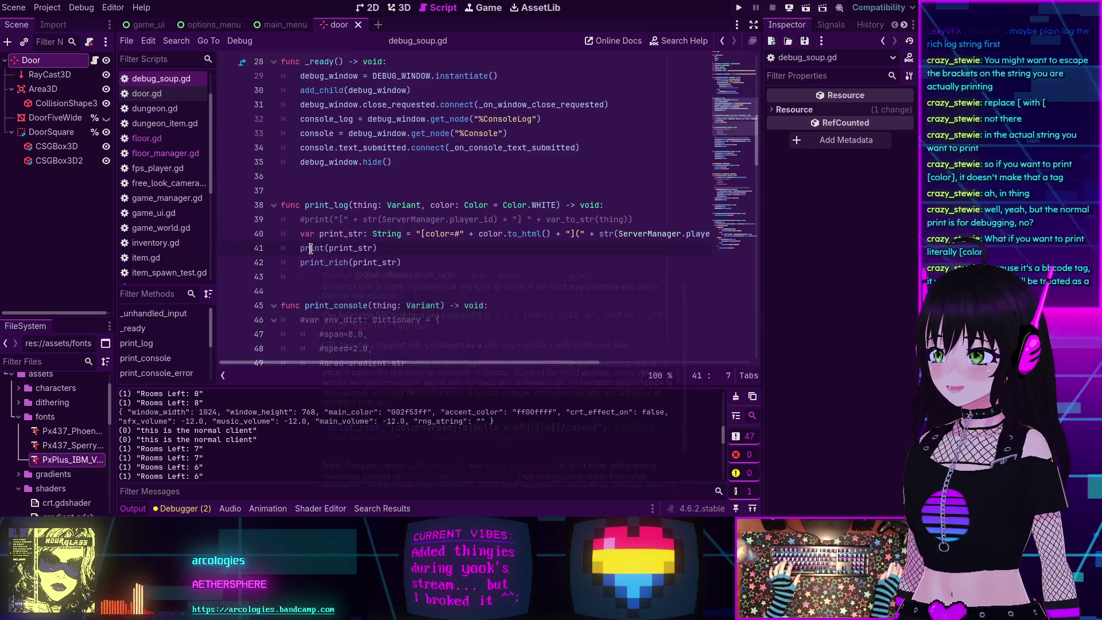
double_click(310, 249)
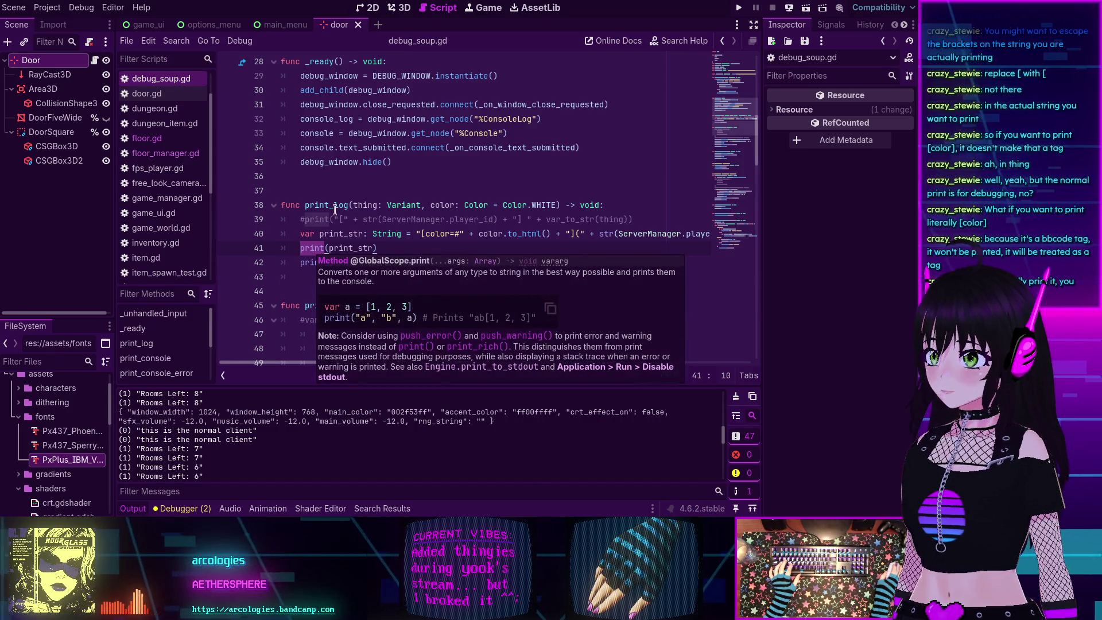
key(Up)
key(Up)
key(Up)
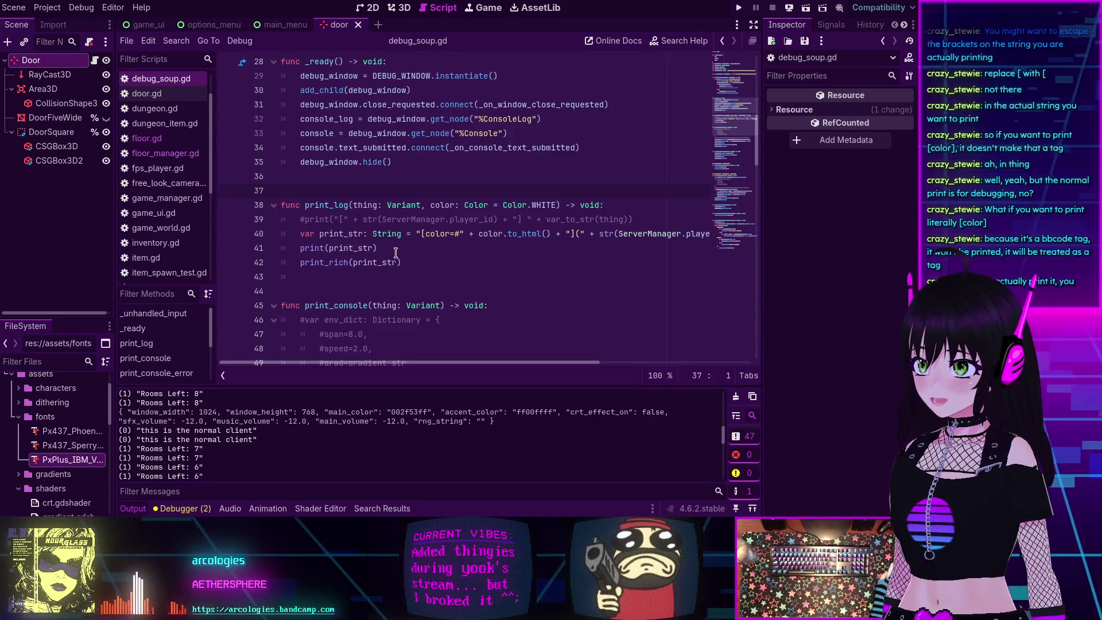
Delete the print(print_str) line and set a breakpoint on the print_rich line.
click(305, 249)
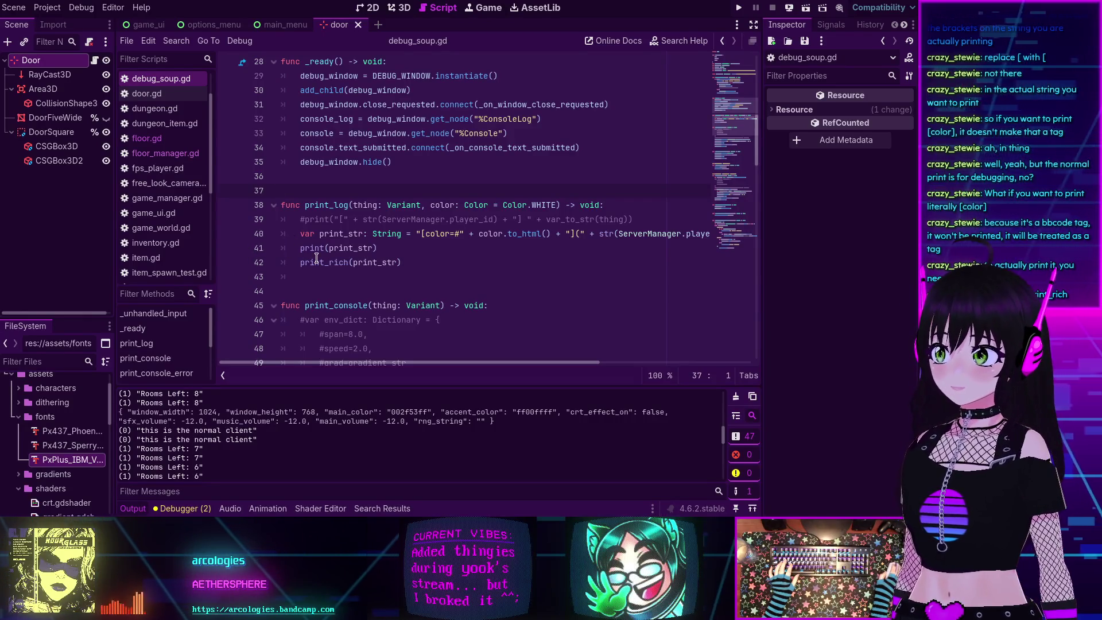
triple_click(304, 249)
key(Delete)
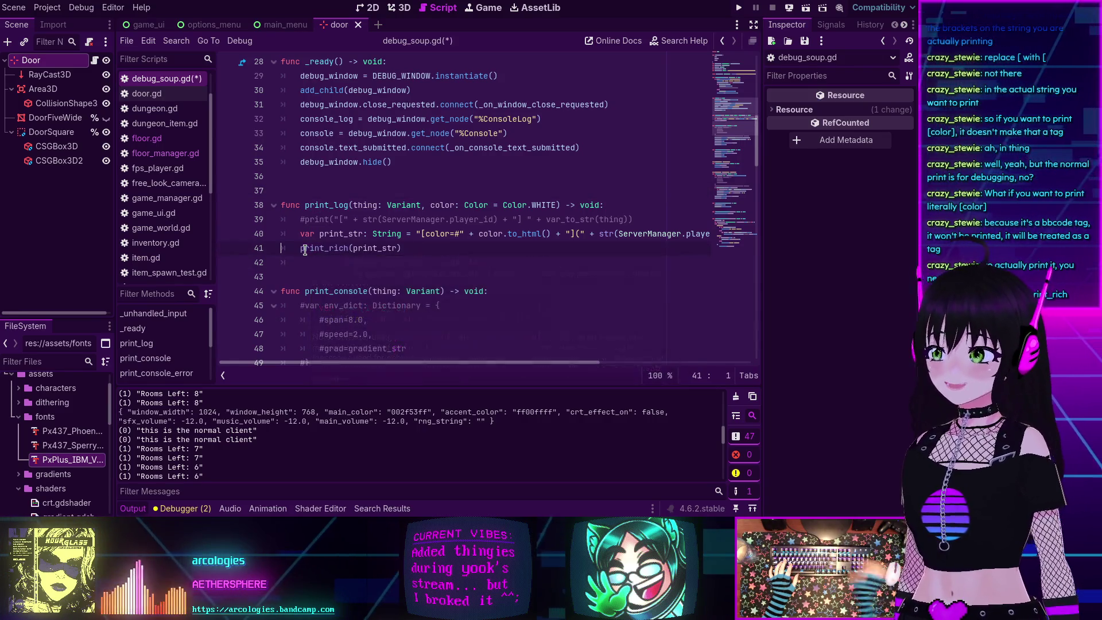
click(227, 249)
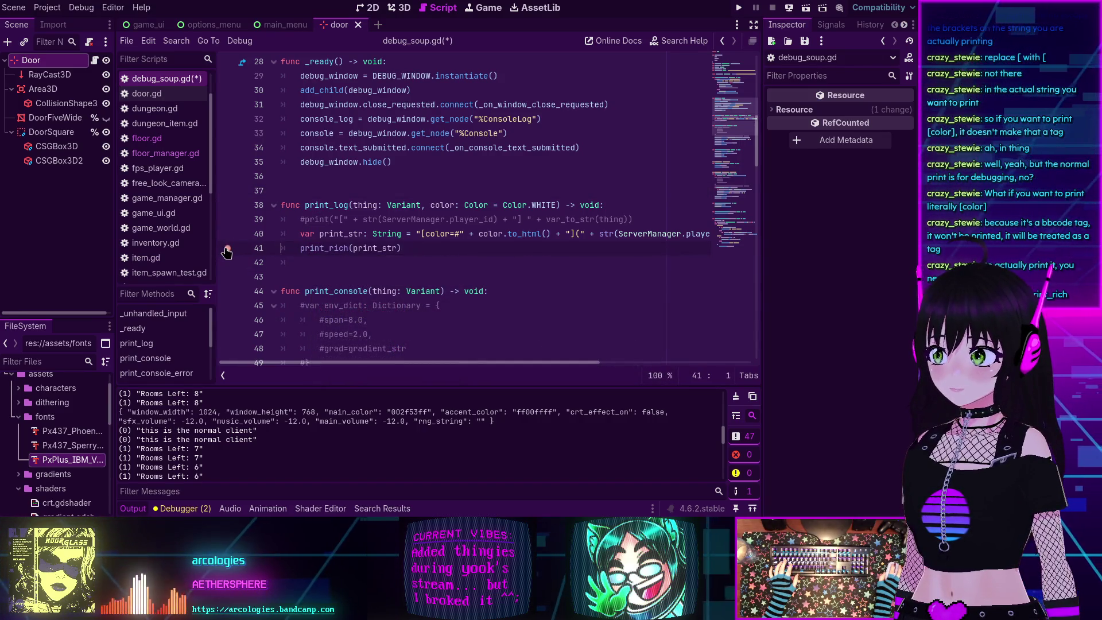
Run to the line 41 breakpoint and read print_str's full value in the Debugger's Locals.
click(740, 8)
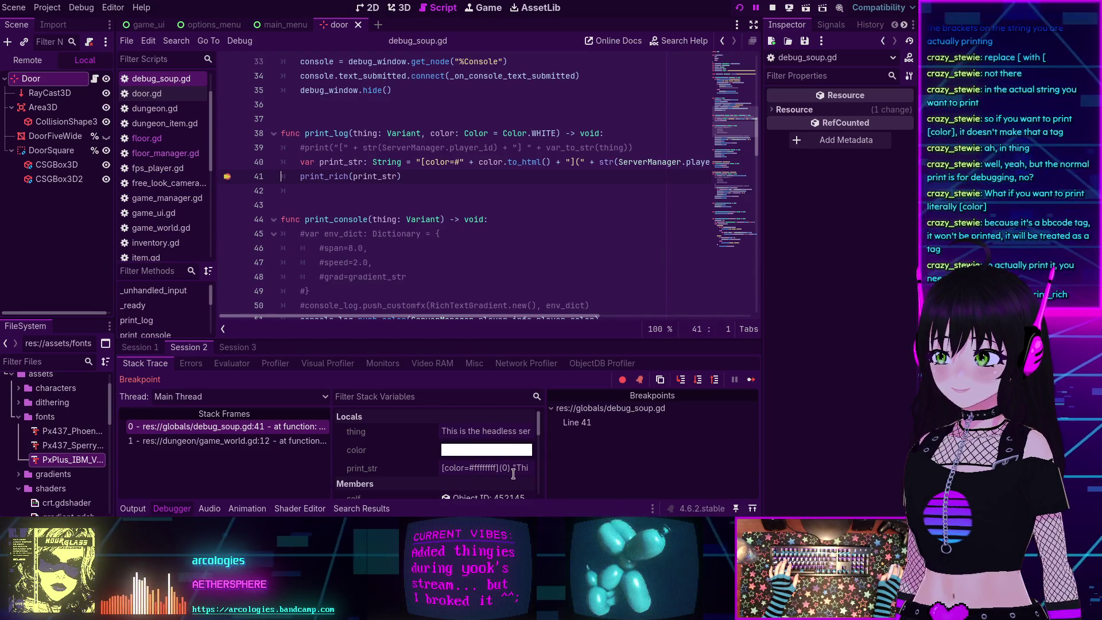
click(463, 467)
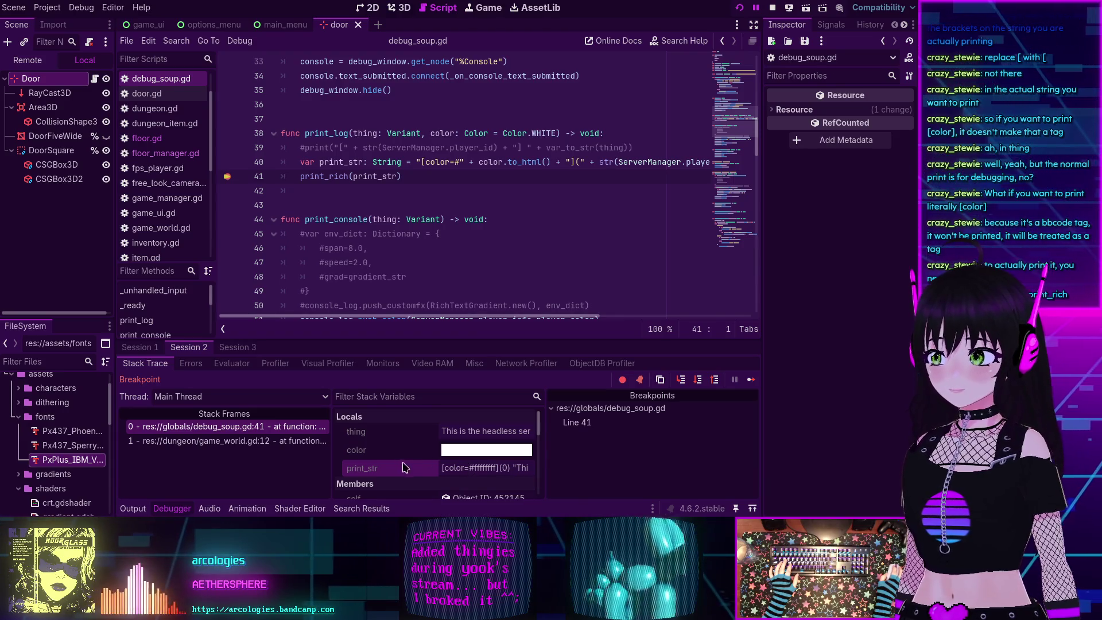
click(485, 470)
click(508, 470)
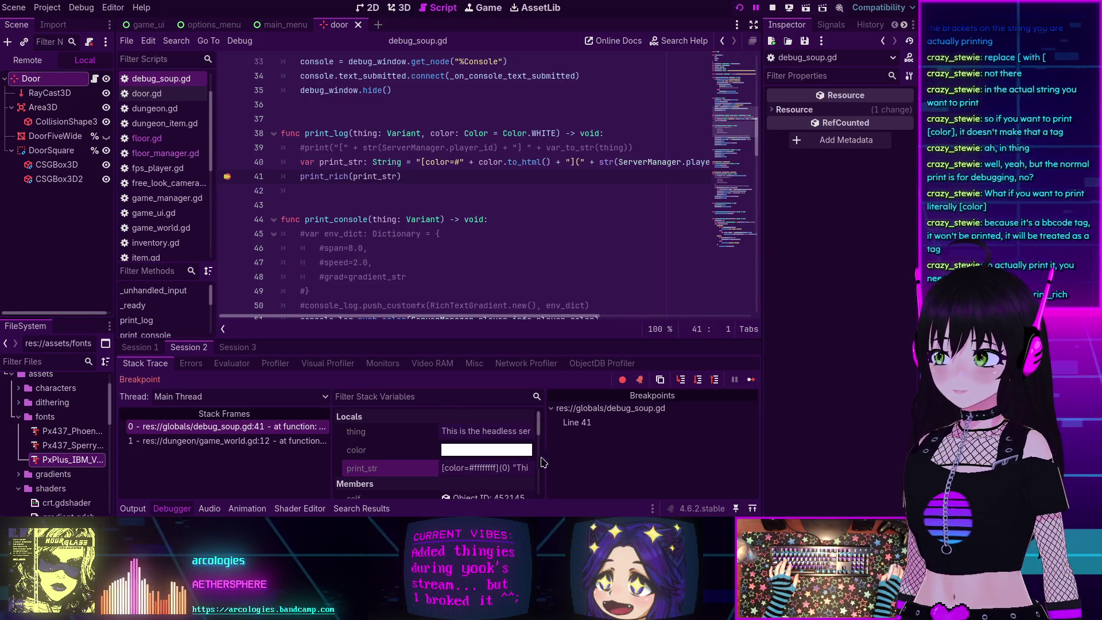
mouse_move(473, 468)
mouse_down()
mouse_move(576, 473)
mouse_move(419, 462)
mouse_move(543, 473)
mouse_up()
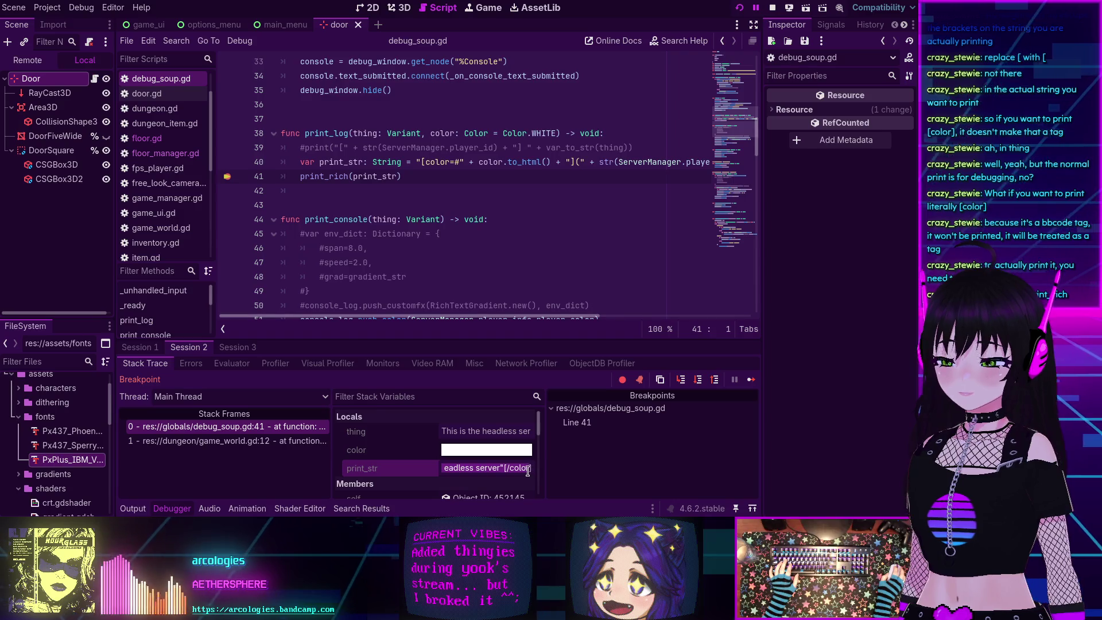
click(434, 467)
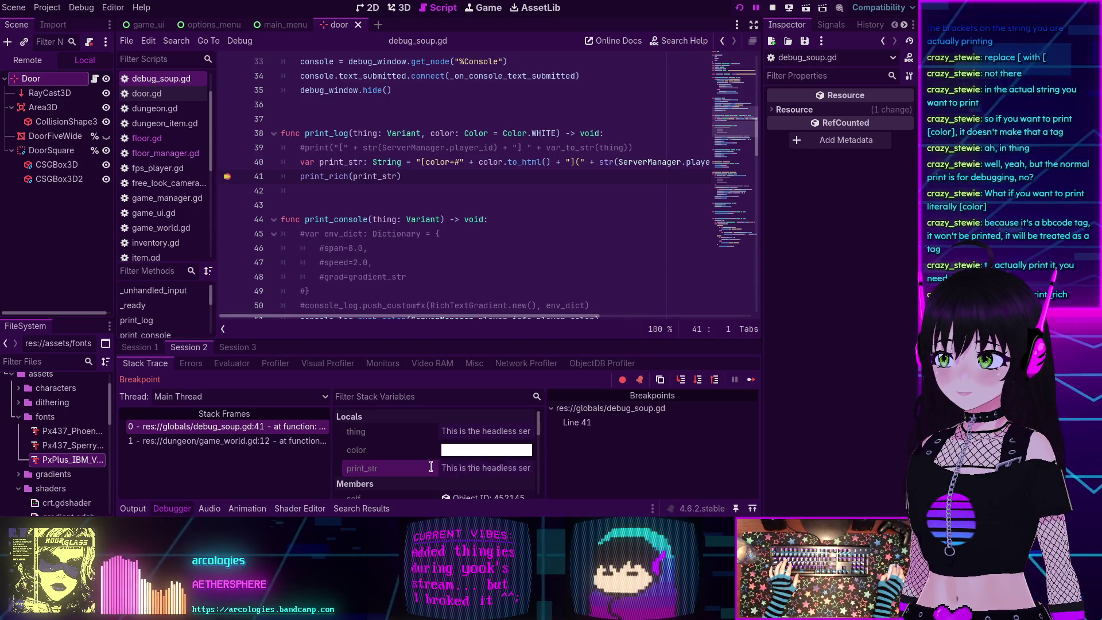
key(Home)
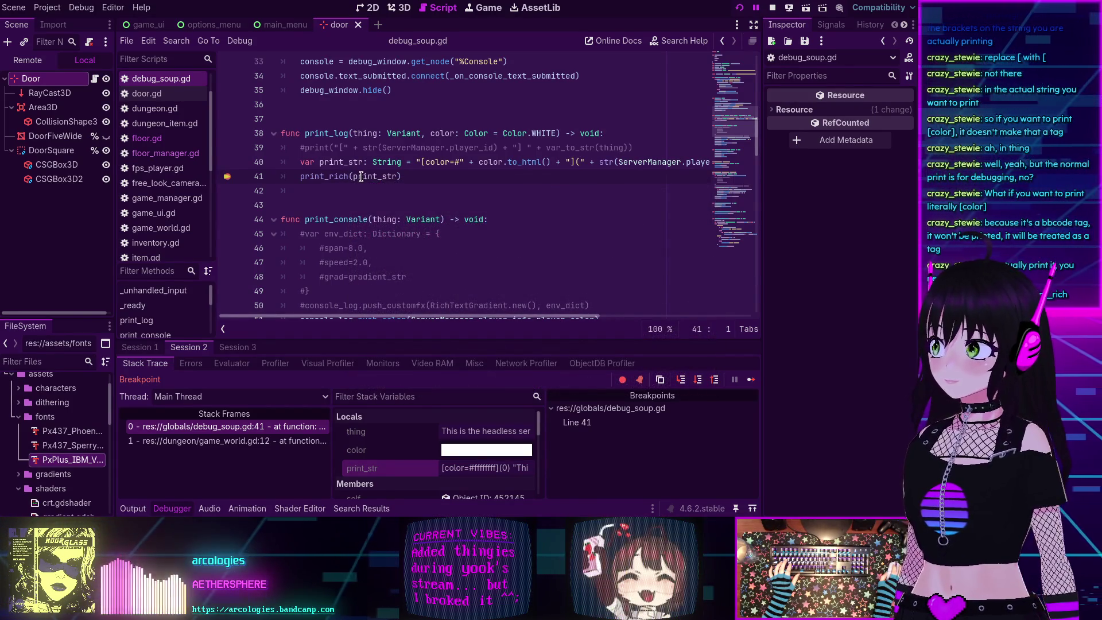
mouse_move(369, 178)
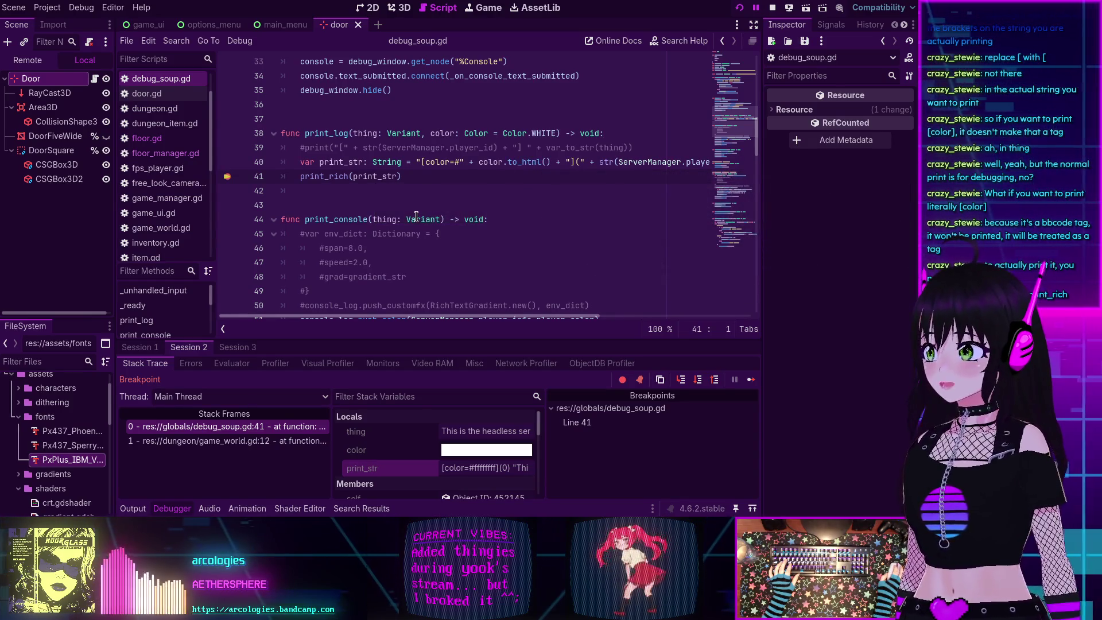
Change line 40's call to color.to_html(false) in print_log.
click(546, 162)
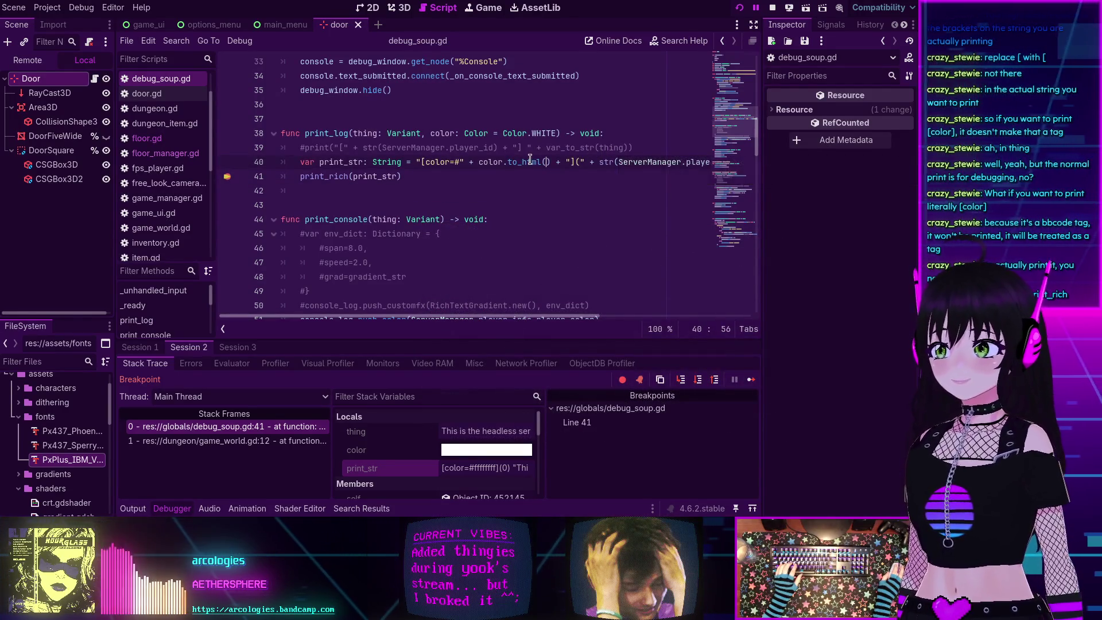
mouse_move(530, 159)
text(fa)
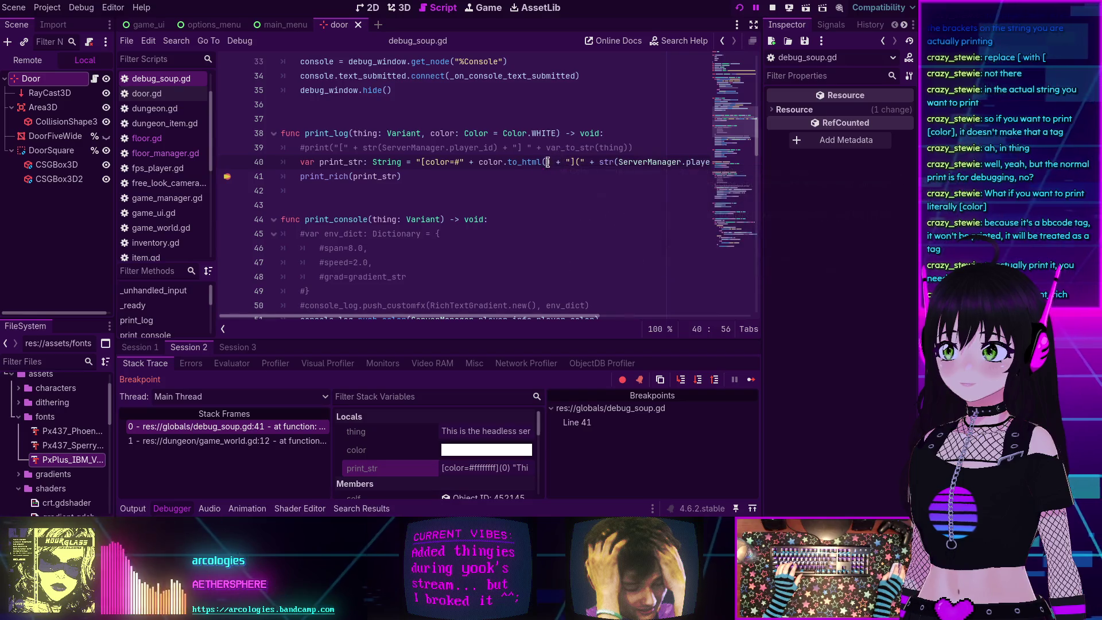
text(lse)
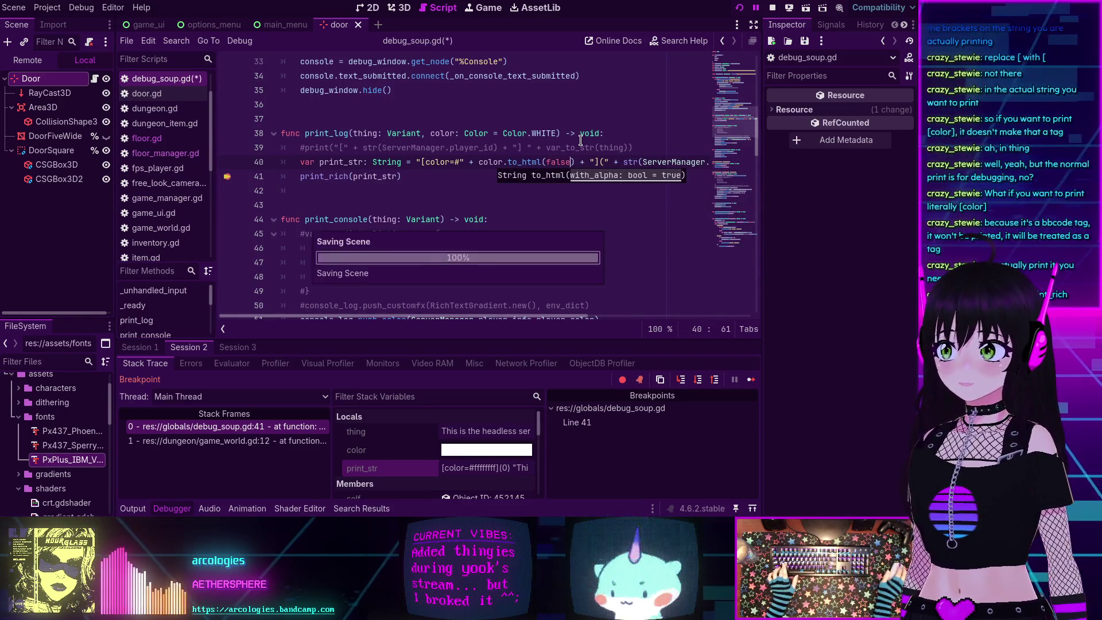
key(Down)
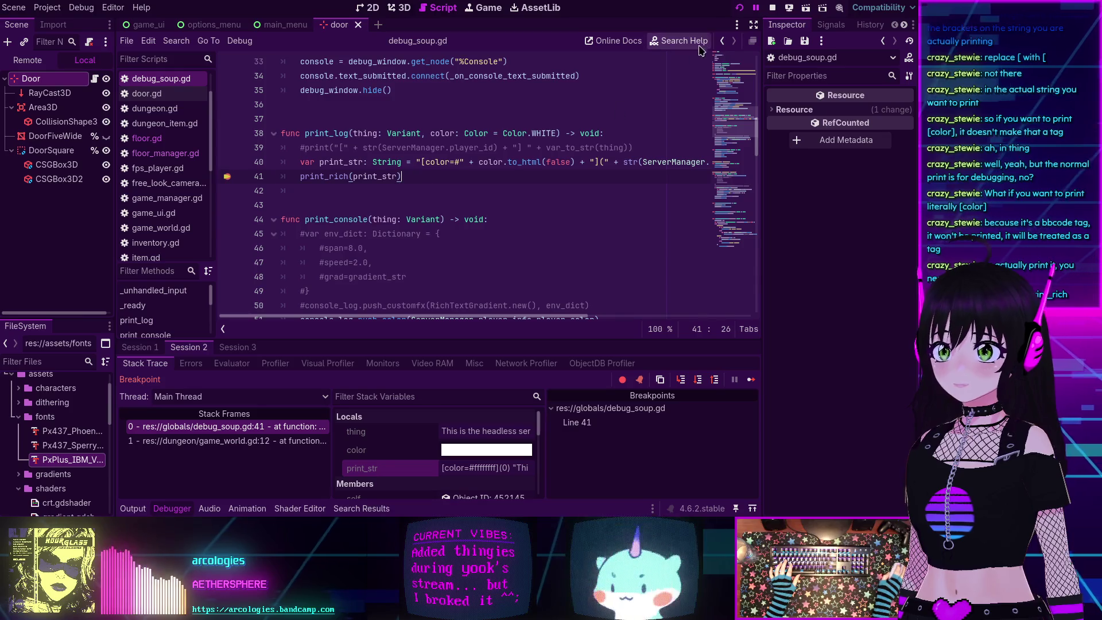
Restart debugging to the breakpoint to confirm print_str shows [color=#ffffff], then end the session.
click(772, 7)
click(739, 7)
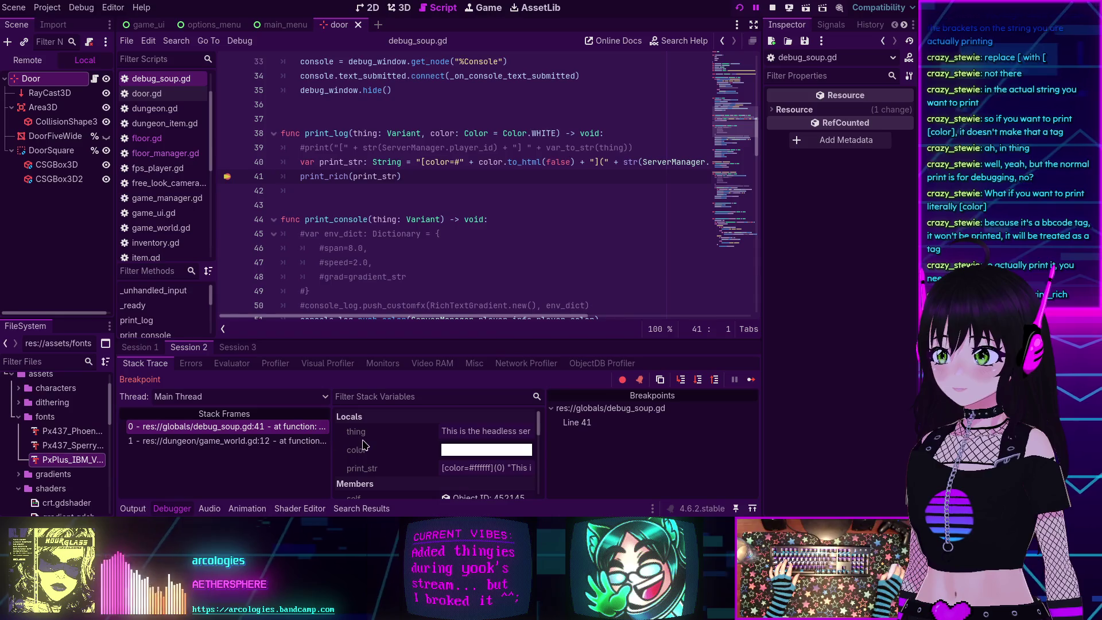
key(F8)
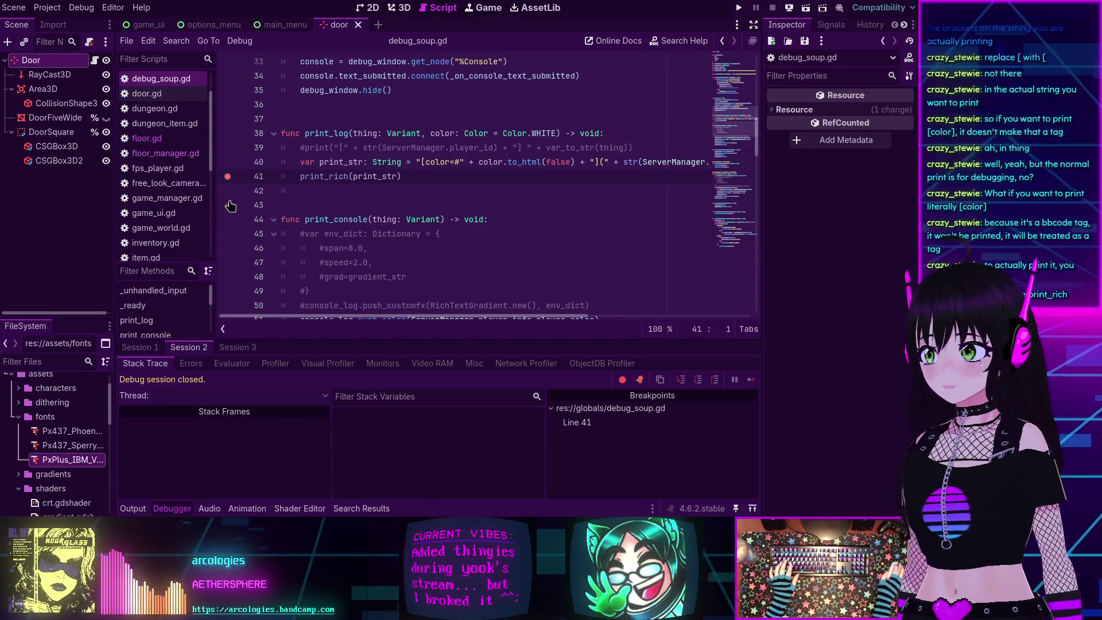
Run the game, review the player-id-prefixed lines in the Output log, then stop it.
click(739, 7)
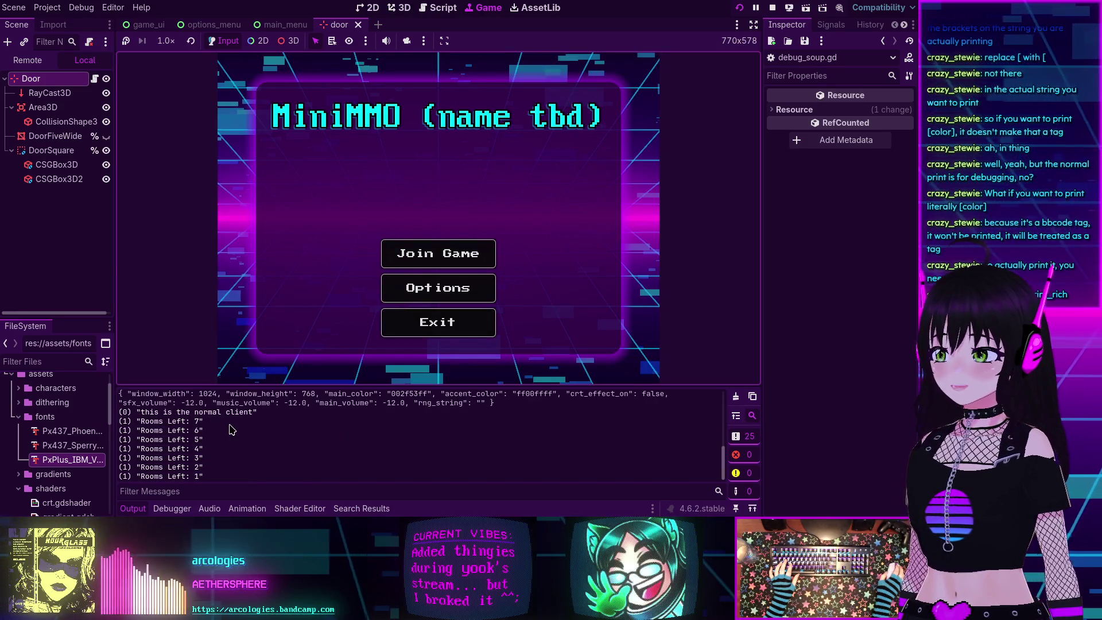
scroll(231, 429, up, 2)
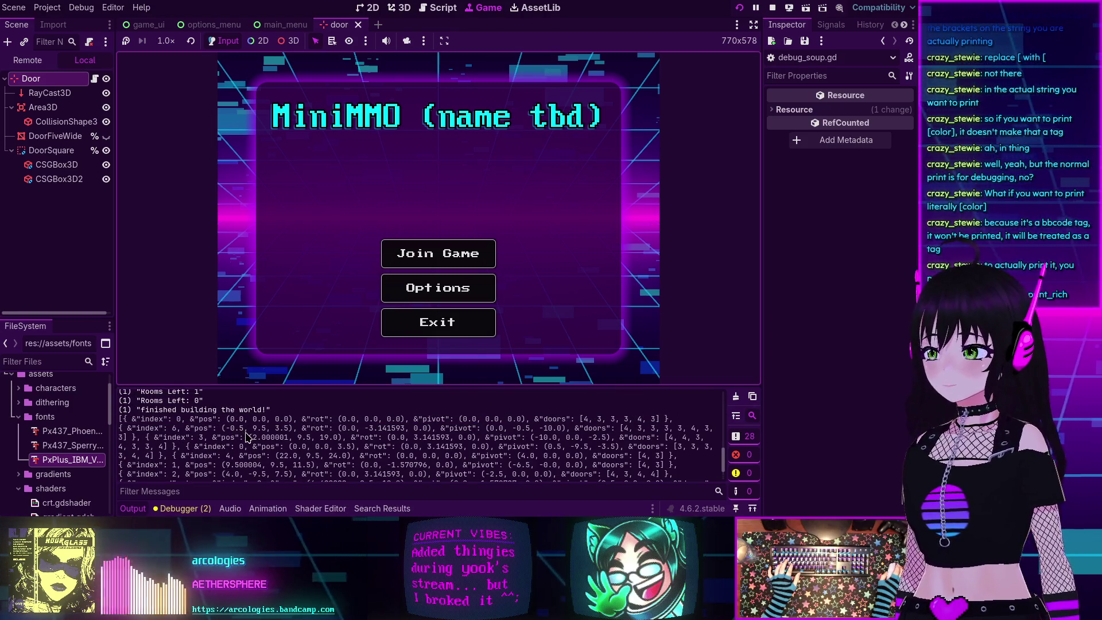
scroll(243, 434, down, 1)
scroll(244, 438, down, 1)
scroll(243, 440, up, 10)
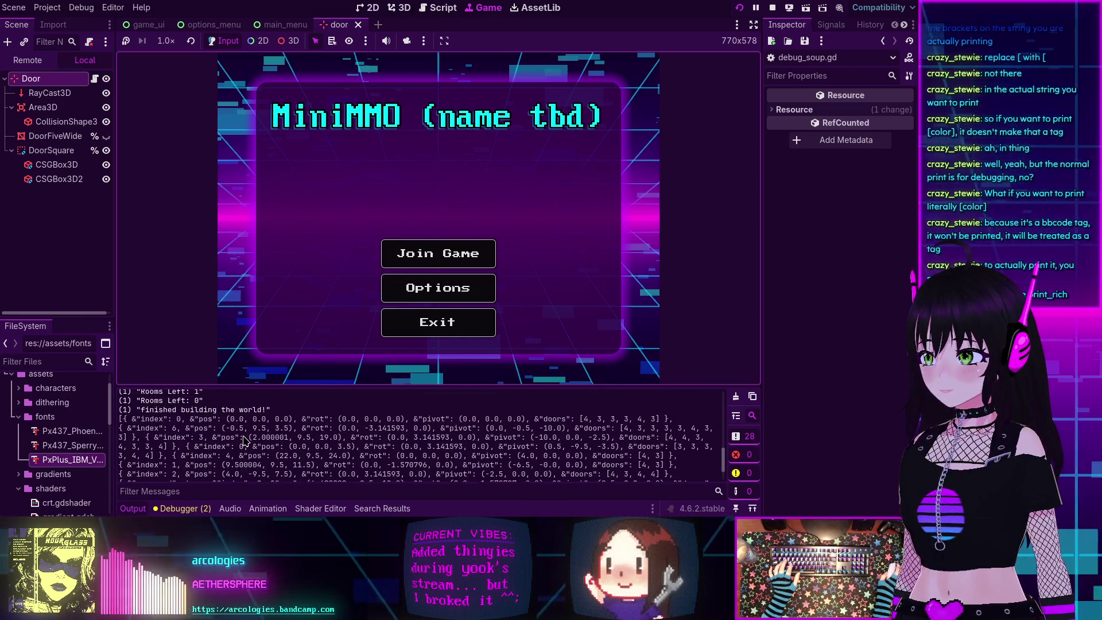
scroll(244, 440, down, 1)
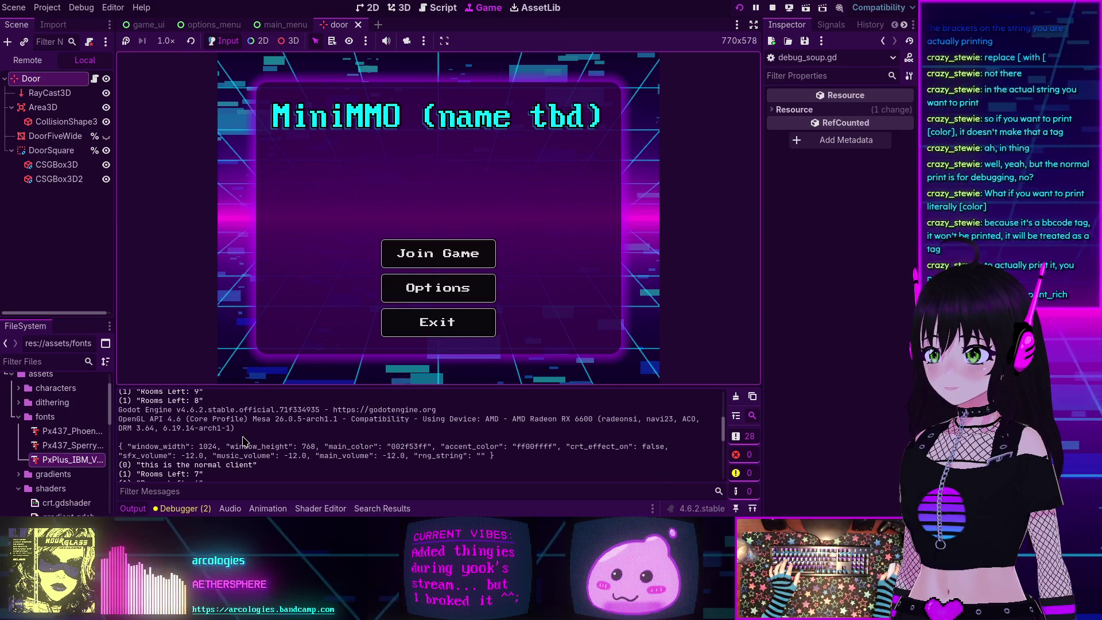
key(F8)
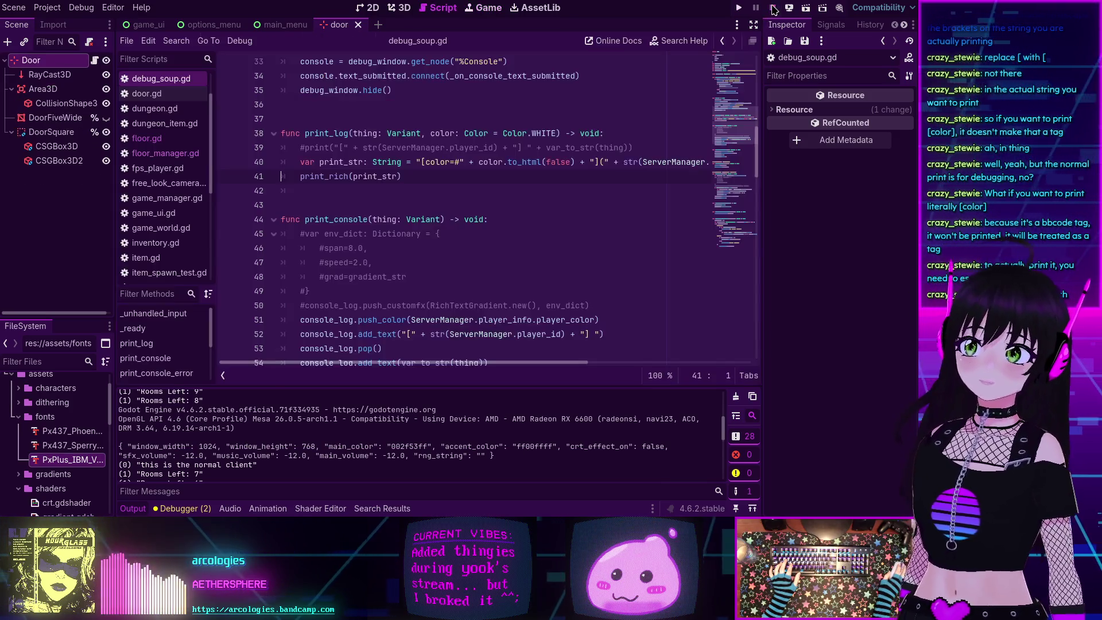
Create a new scene with a plain Node as its root, then start renaming that root.
click(379, 24)
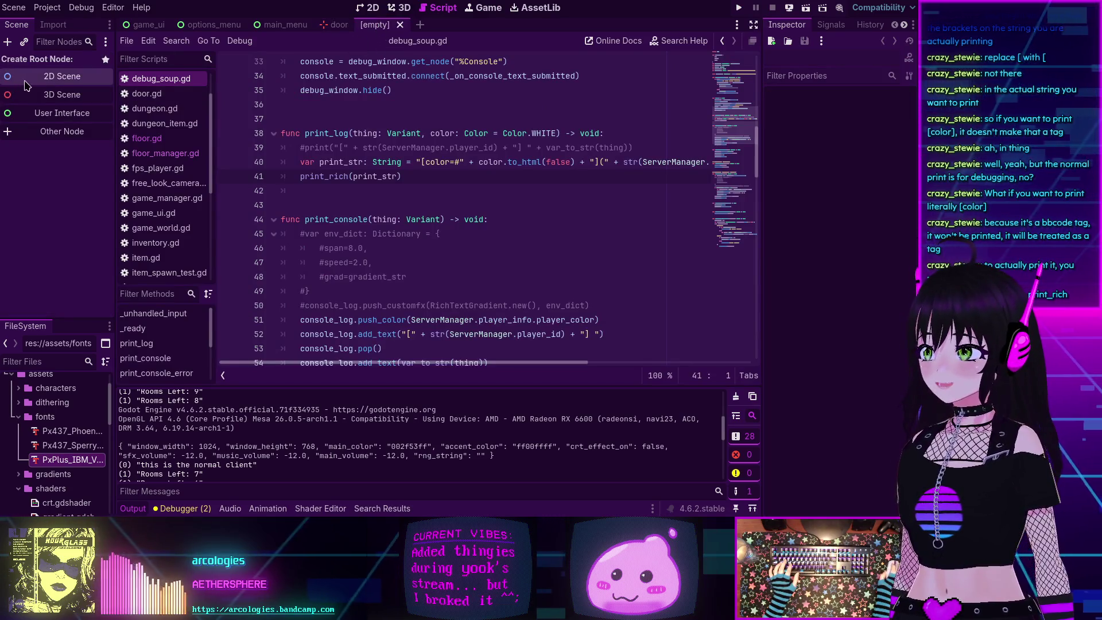
click(53, 131)
text(check)
key(ctrl+a)
text(node)
key(Return)
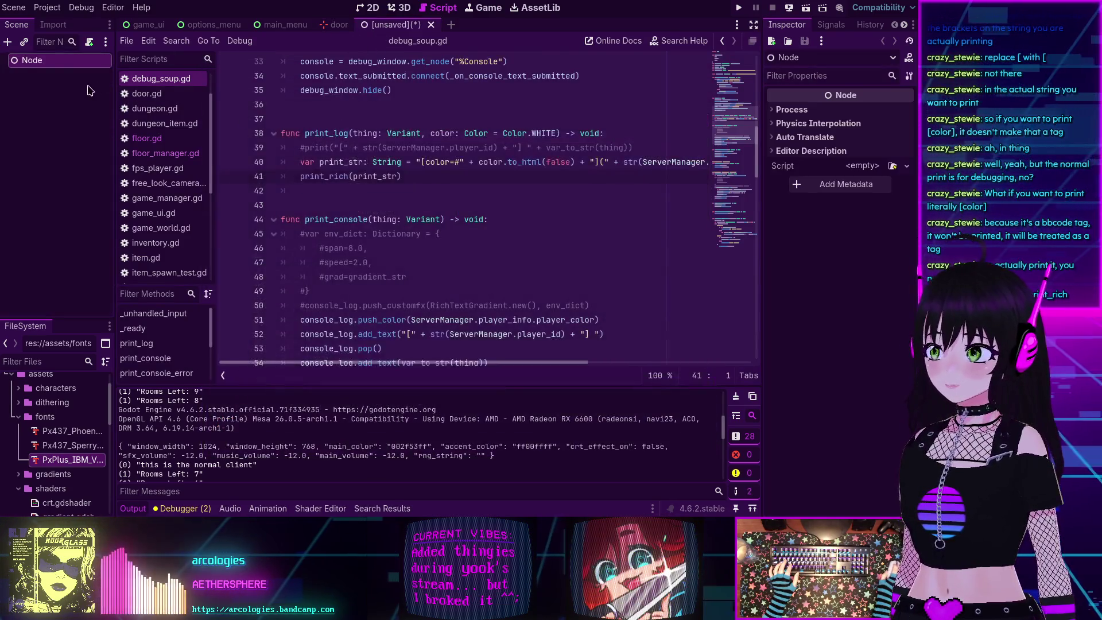
double_click(45, 62)
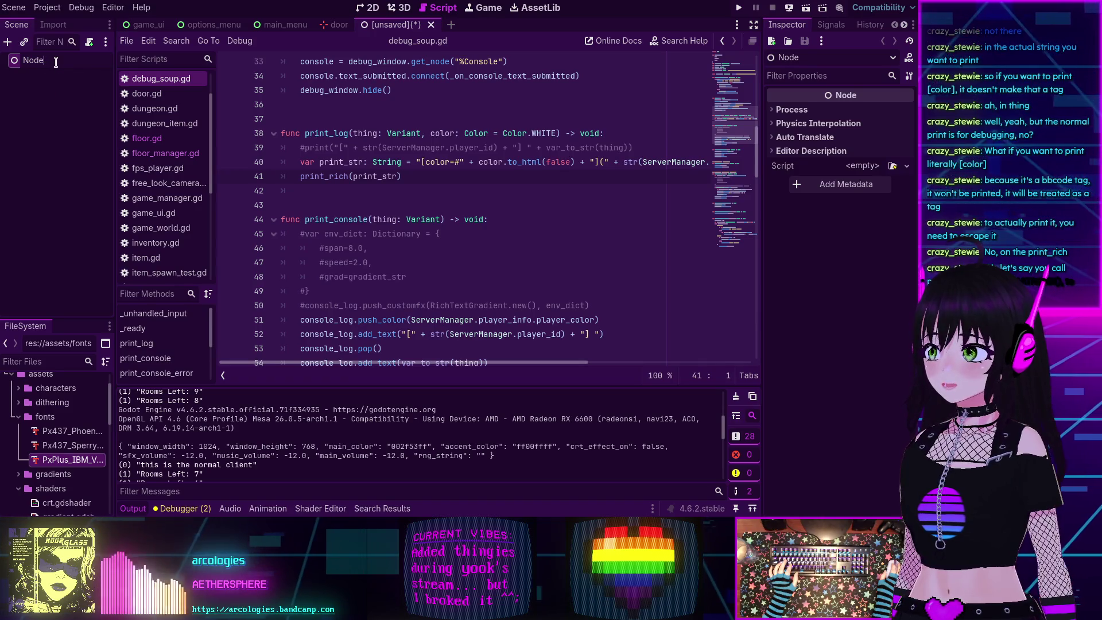
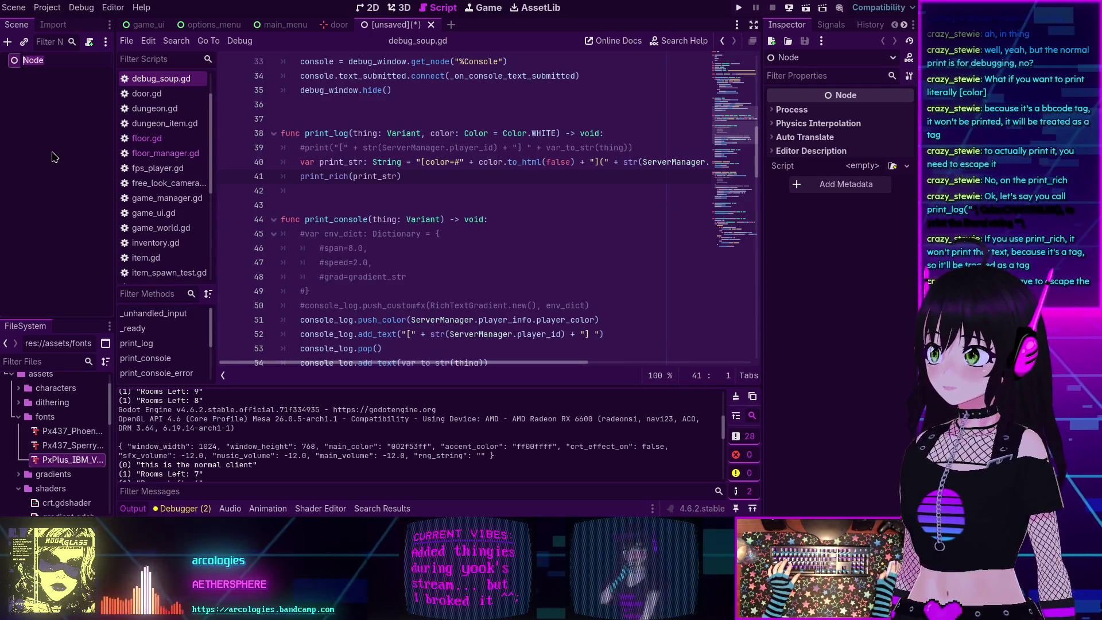
Read the print_rich documentation and review the print_console and print_rich lines in the code.
click(51, 153)
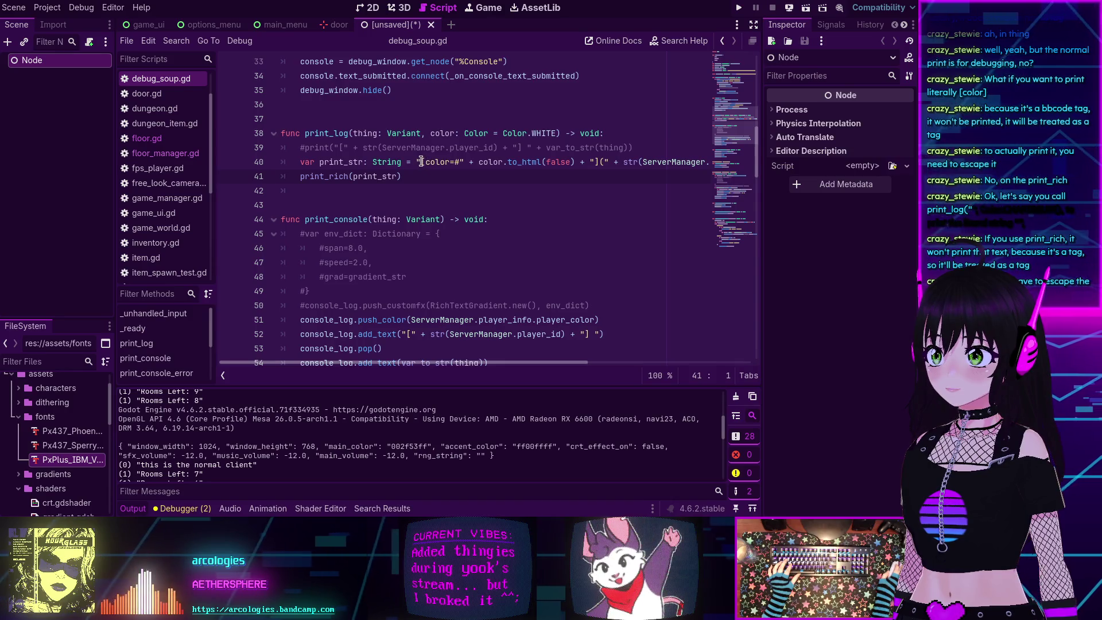
double_click(326, 177)
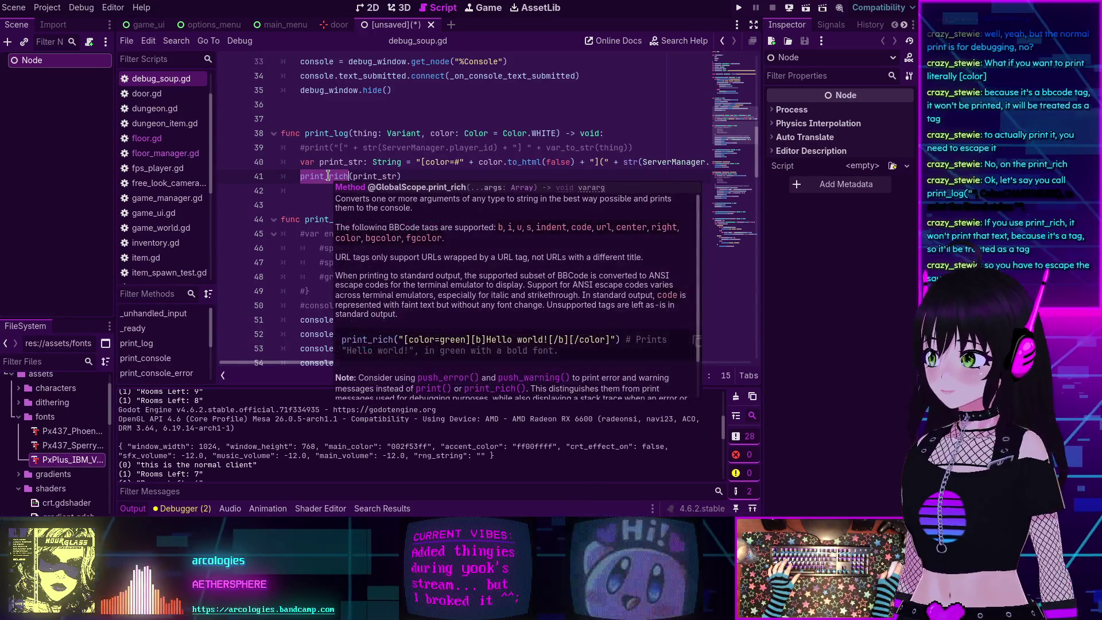
click(328, 176)
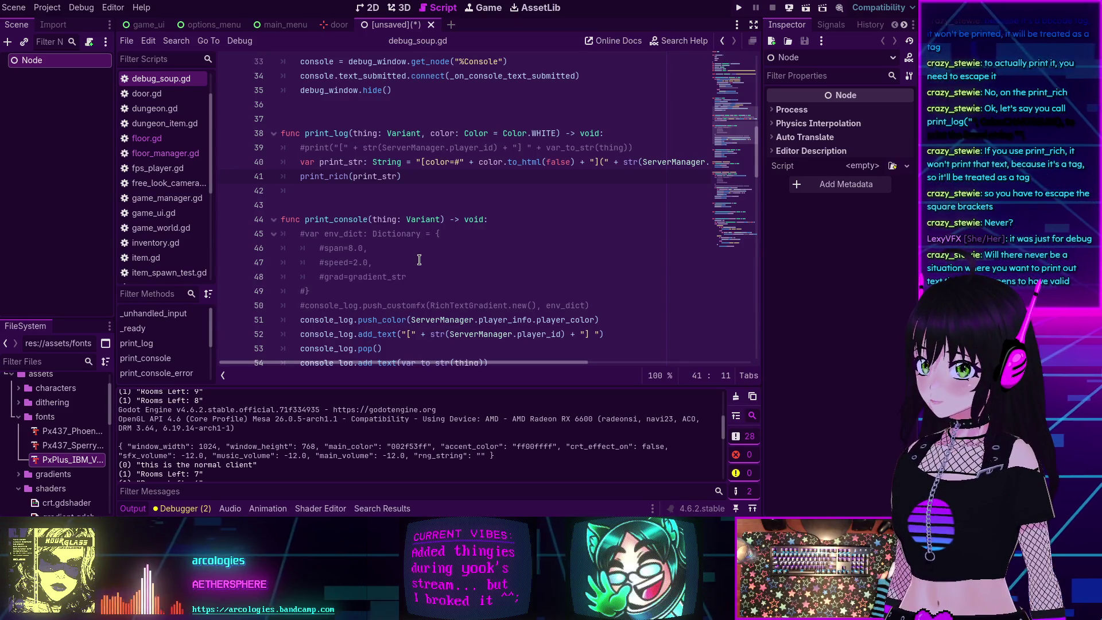
scroll(414, 259, down, 2)
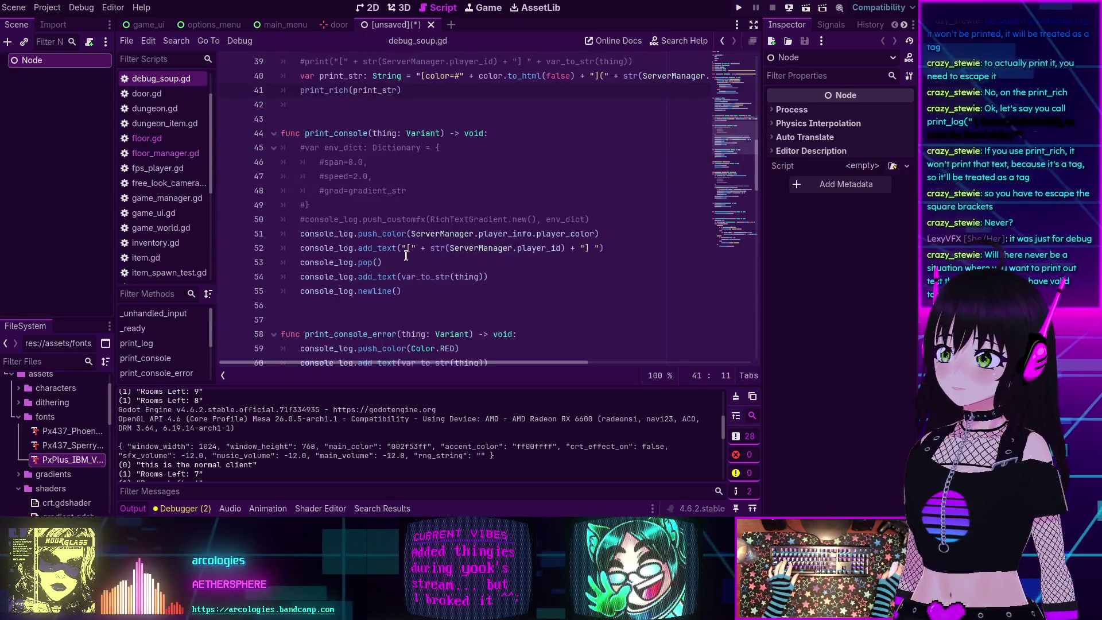
scroll(350, 219, up, 1)
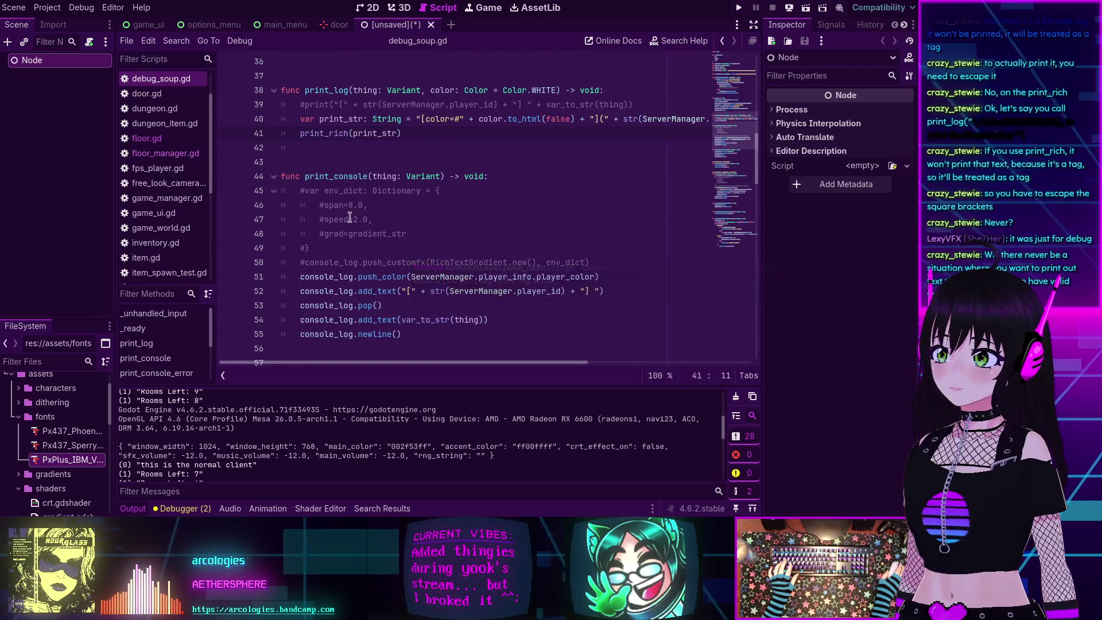
double_click(338, 175)
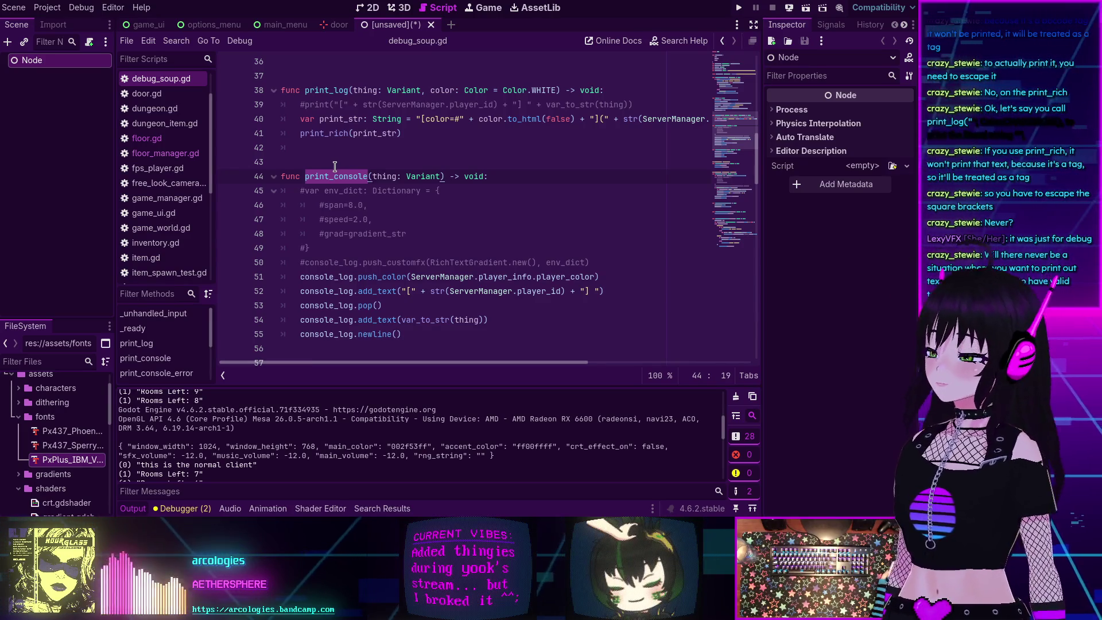
scroll(336, 169, up, 2)
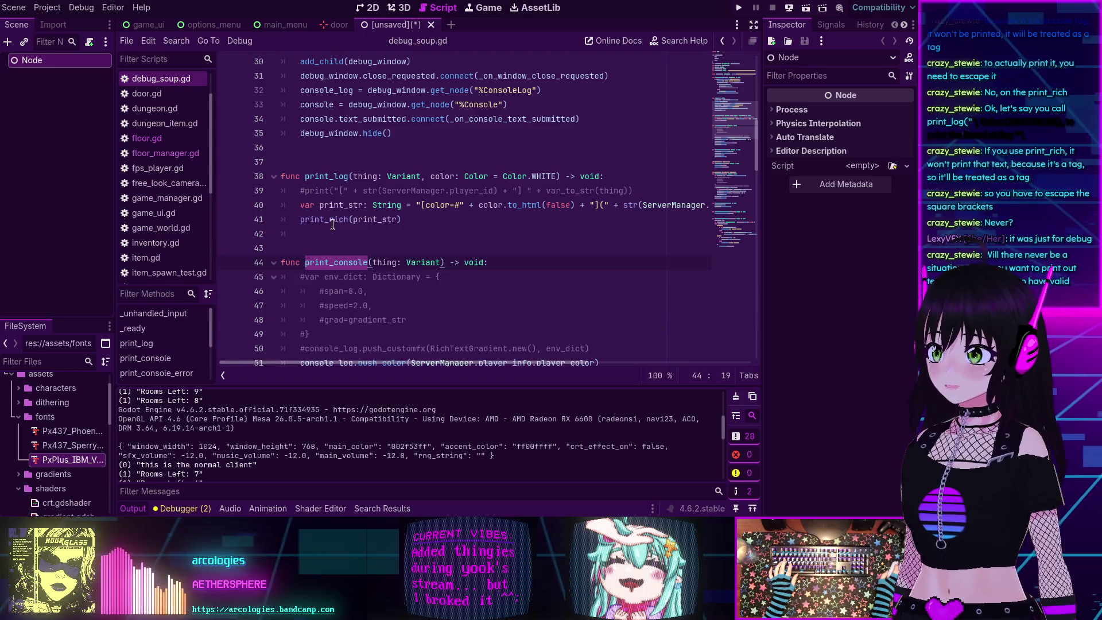
click(406, 221)
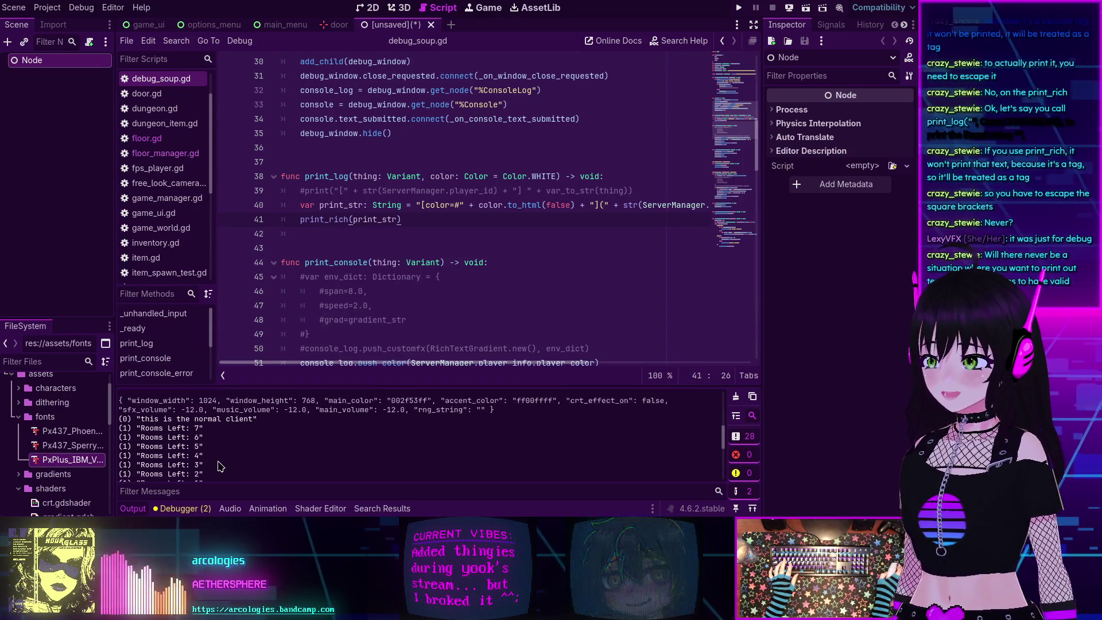
scroll(218, 462, down, 3)
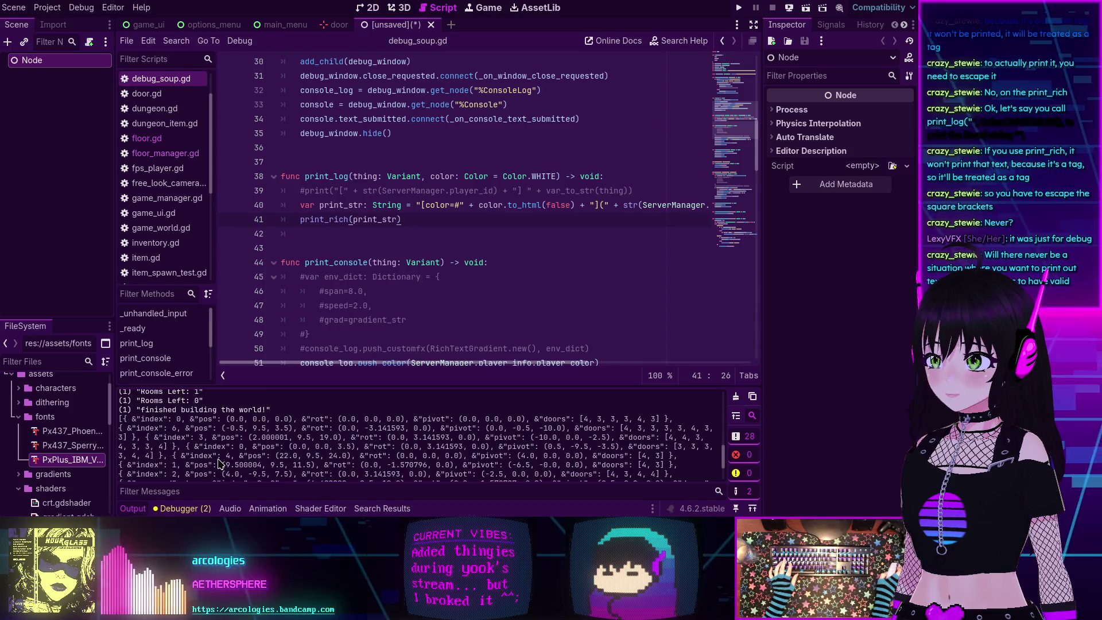
scroll(190, 434, up, 3)
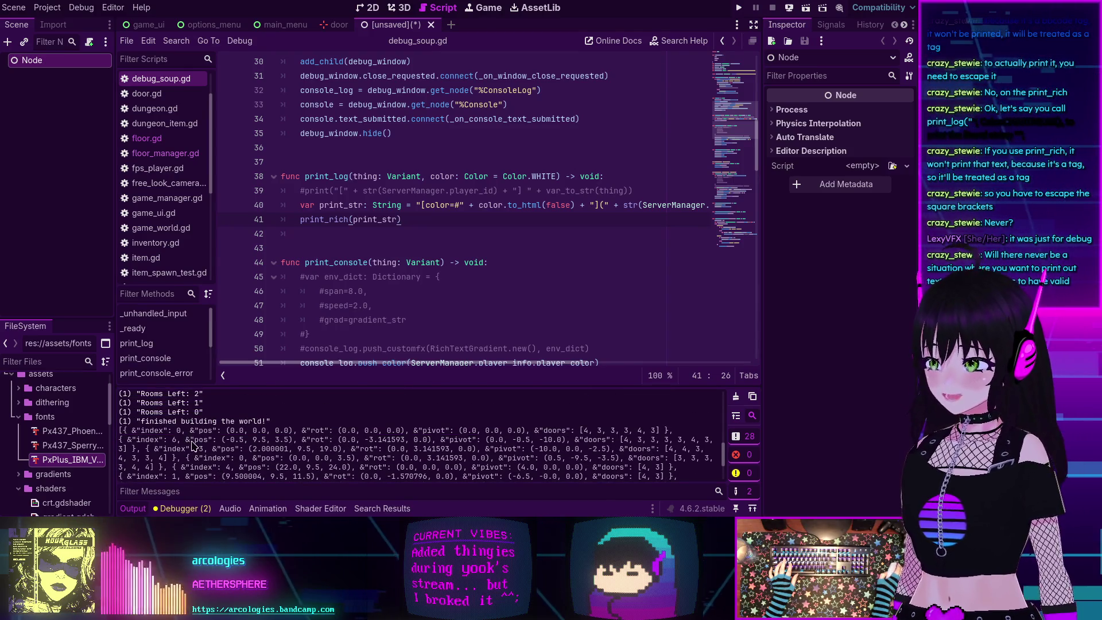
scroll(168, 452, down, 3)
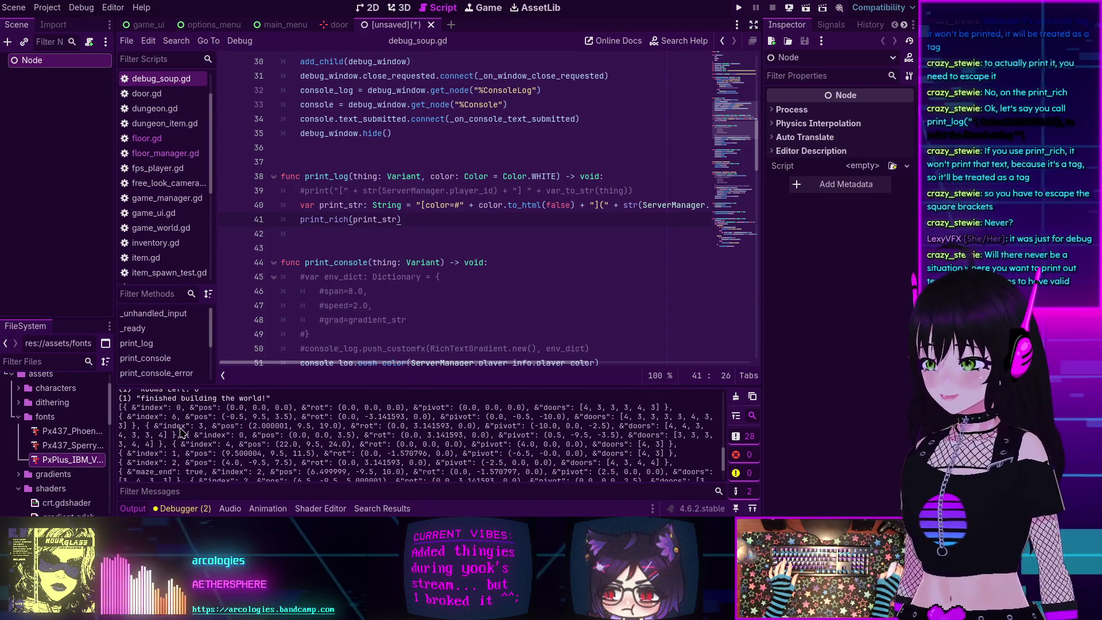
scroll(183, 432, up, 3)
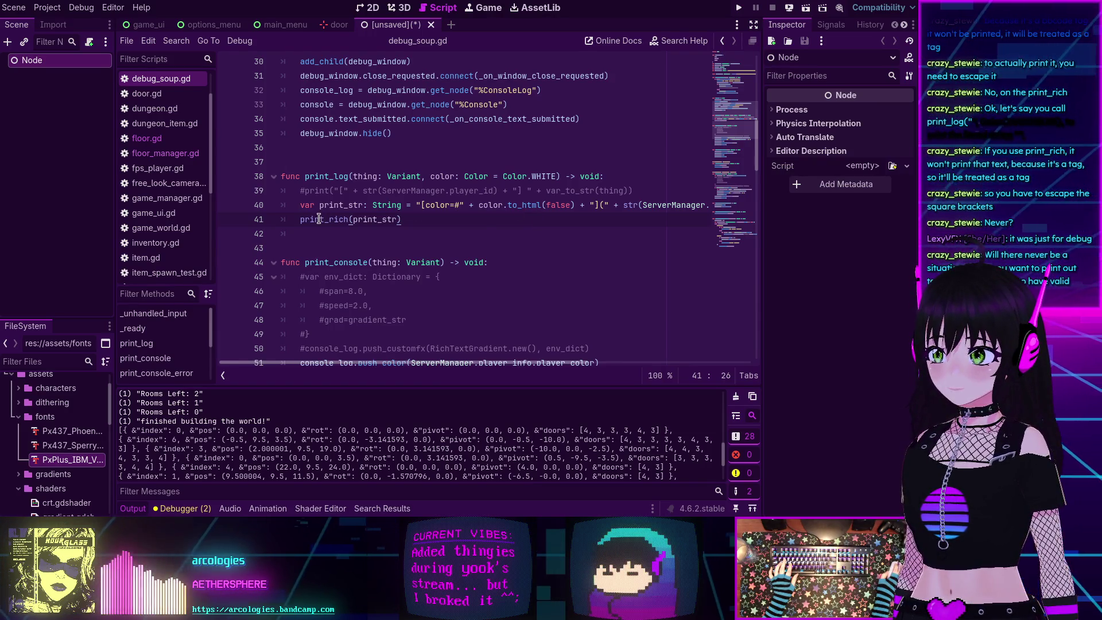
mouse_move(318, 219)
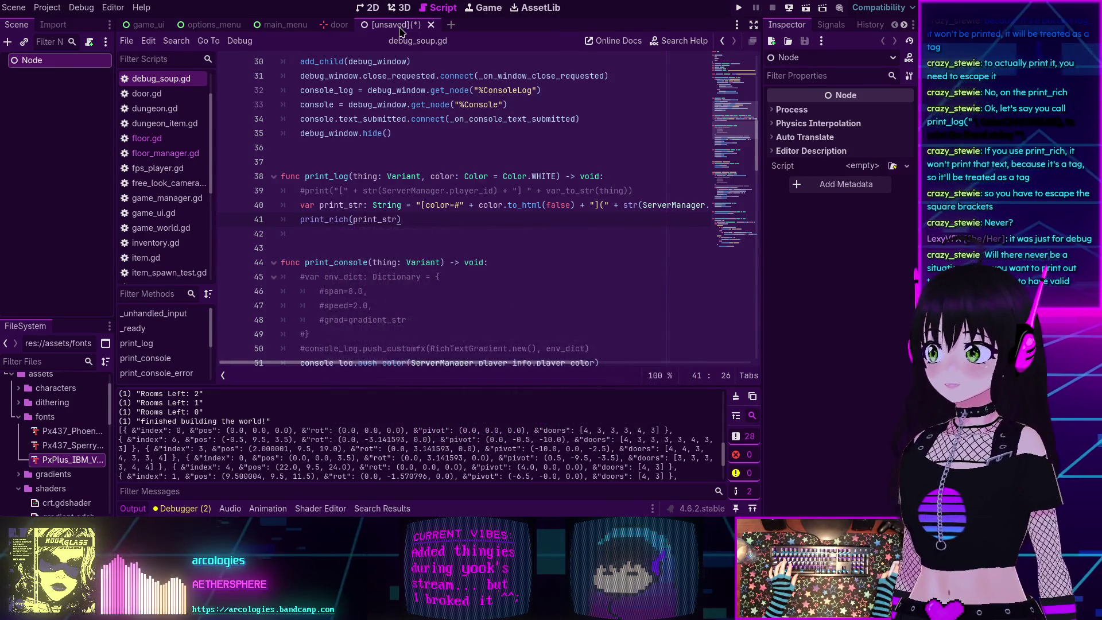
Rename the root node to SoupTest.
right_click(45, 63)
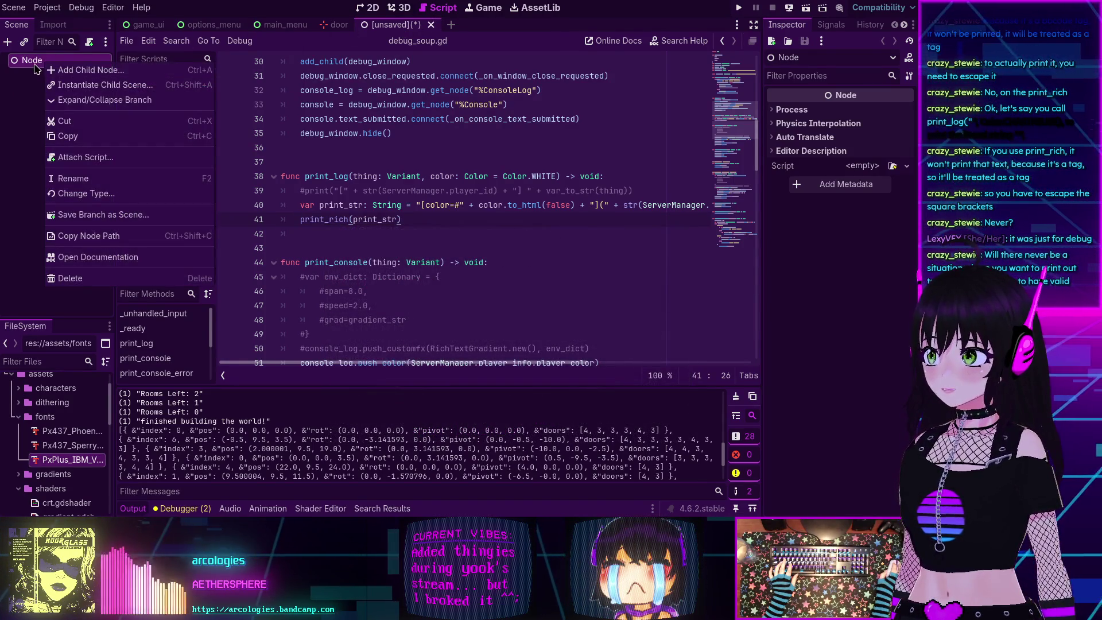
key(F2)
text(SoupTest)
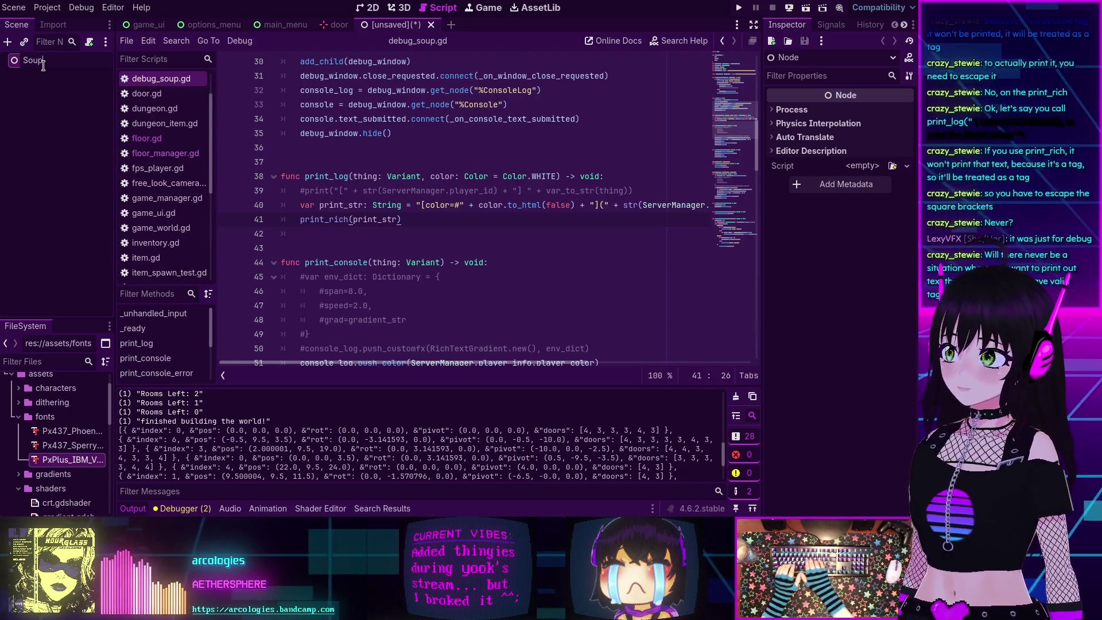
click(89, 41)
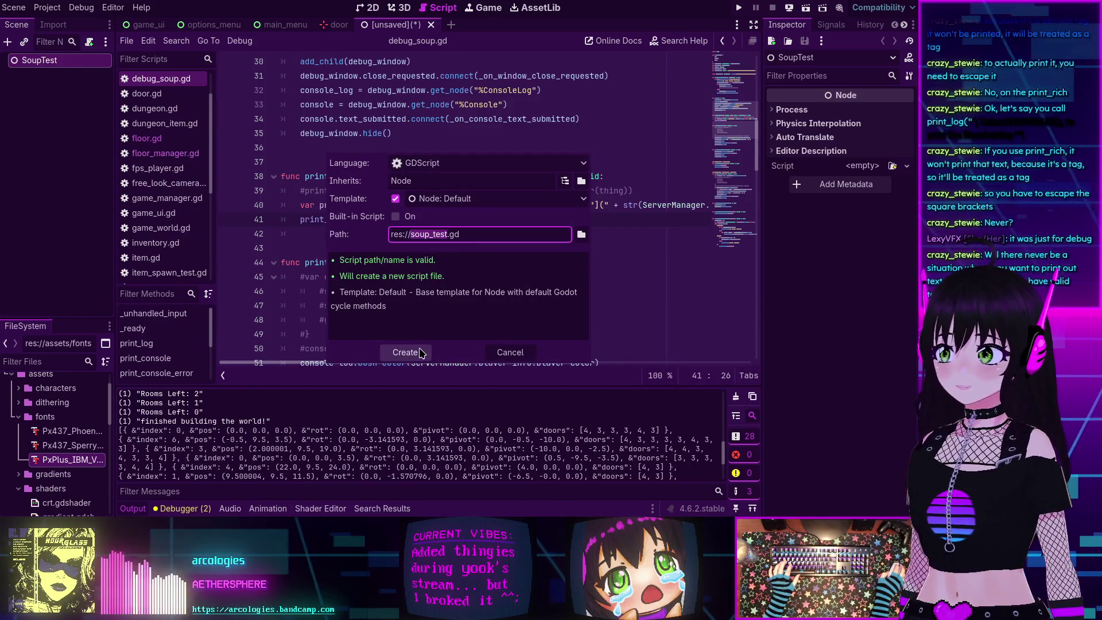
key(Escape)
click(50, 138)
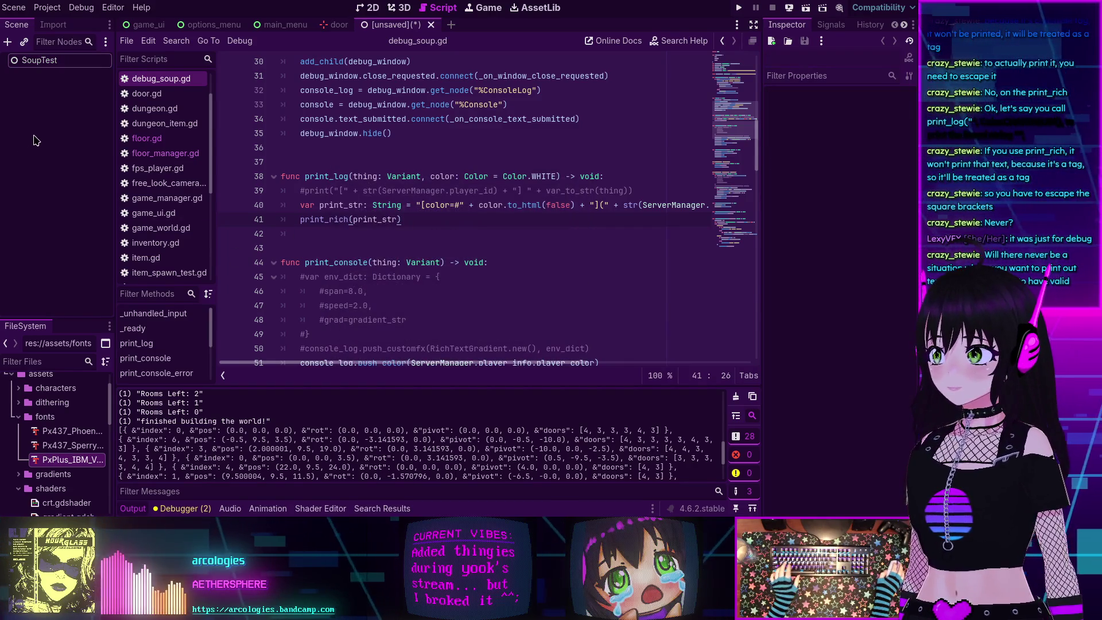
Save the scene as soup_test.tscn inside a newly created test folder.
key(ctrl+s)
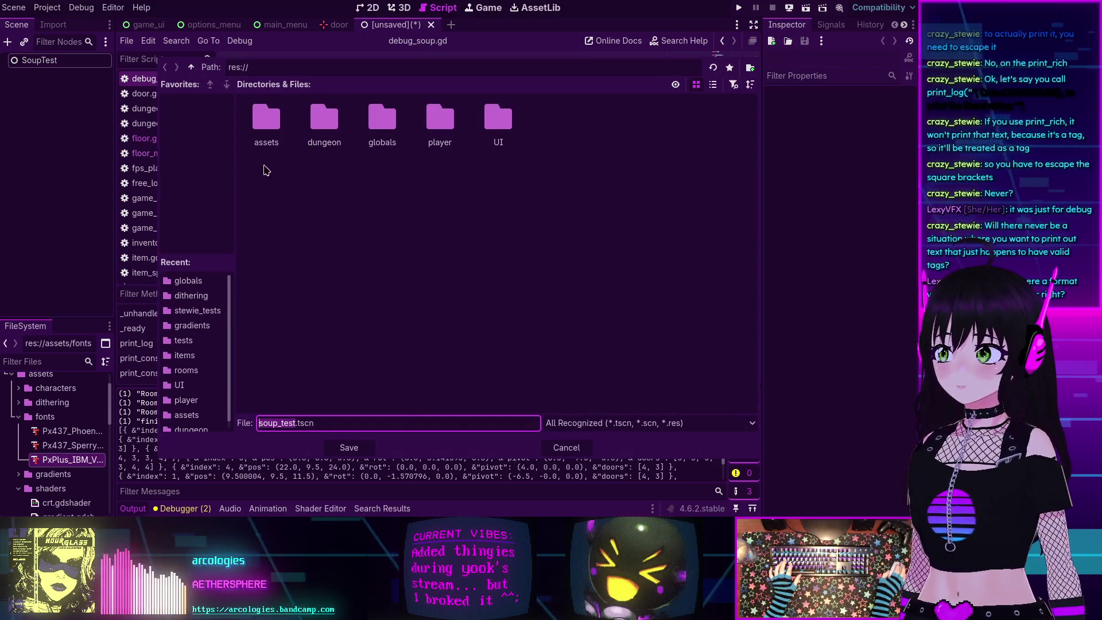
right_click(598, 170)
click(637, 177)
text(test)
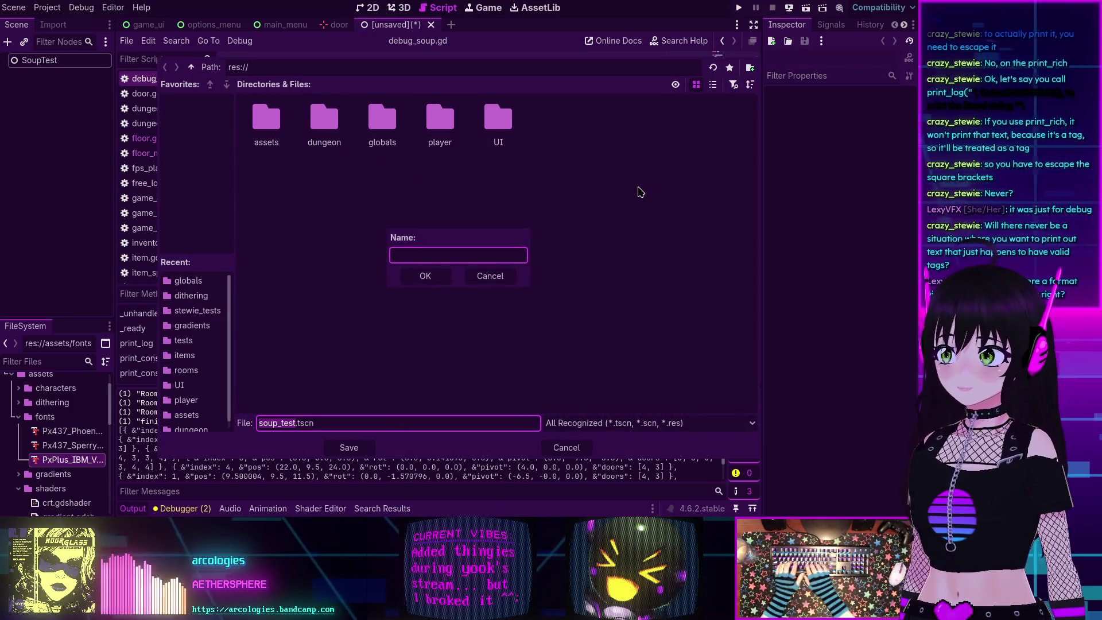
key(Return)
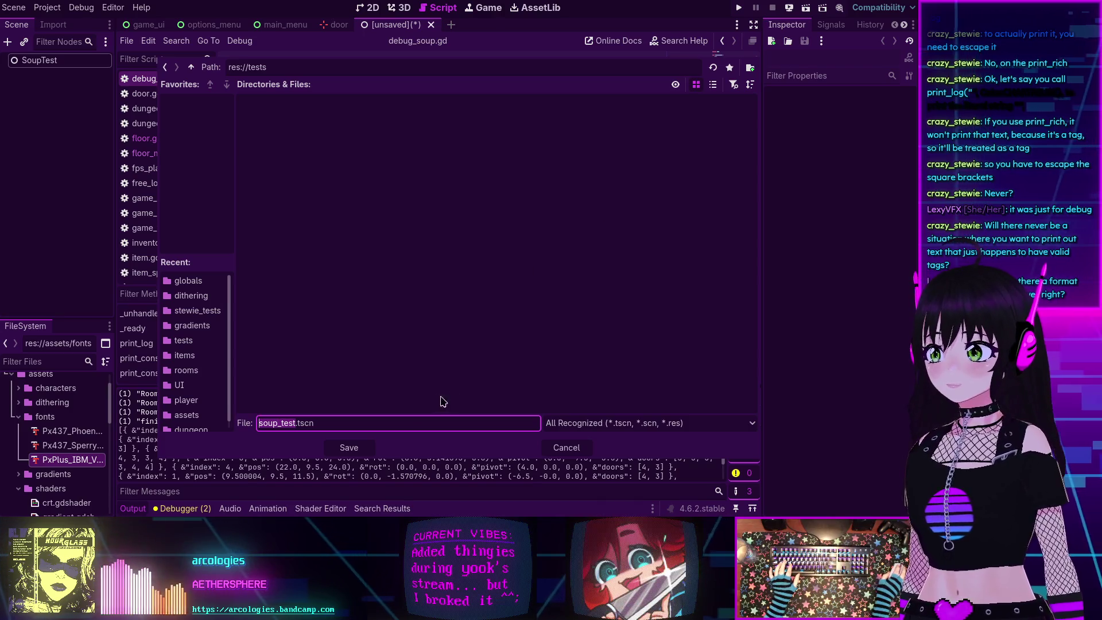
click(349, 448)
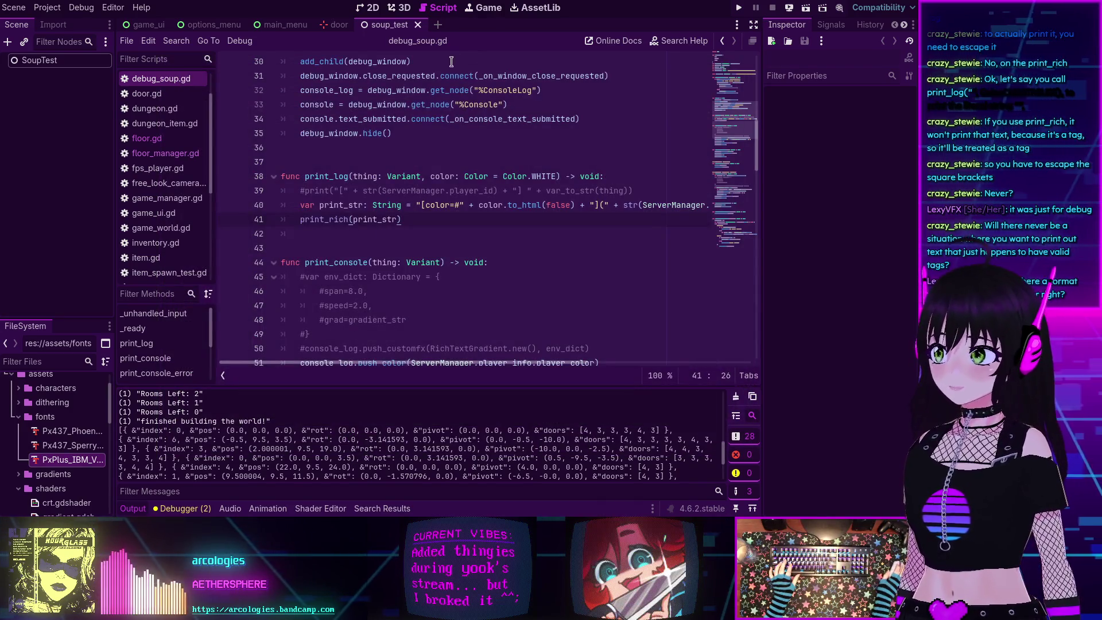
Attach a new soup_test.gd script with the default template to SoupTest.
click(39, 60)
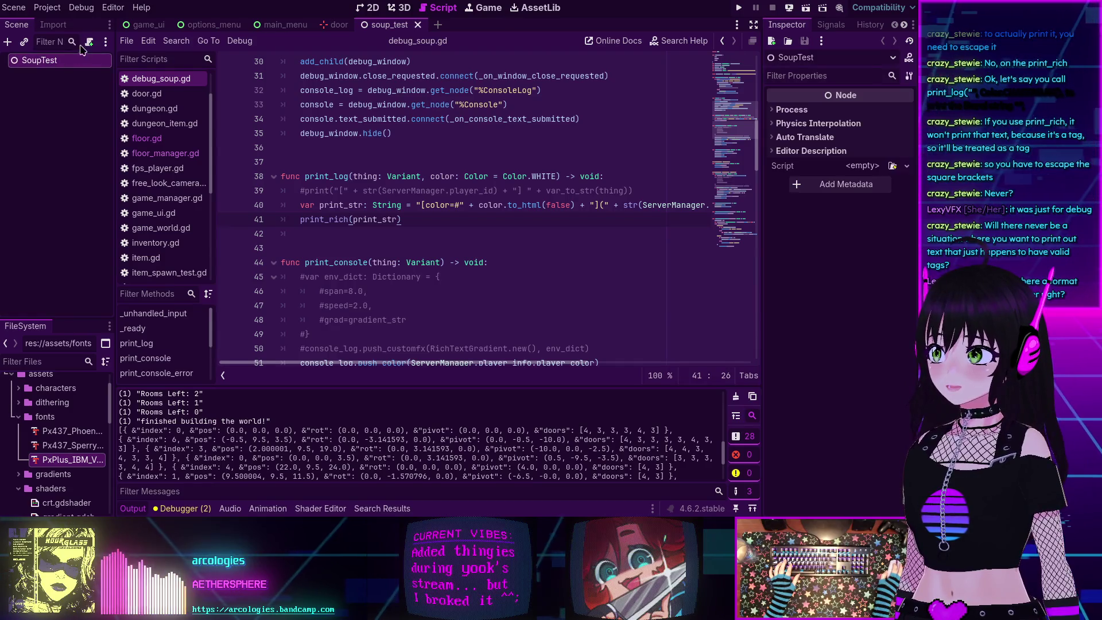
click(89, 41)
click(406, 350)
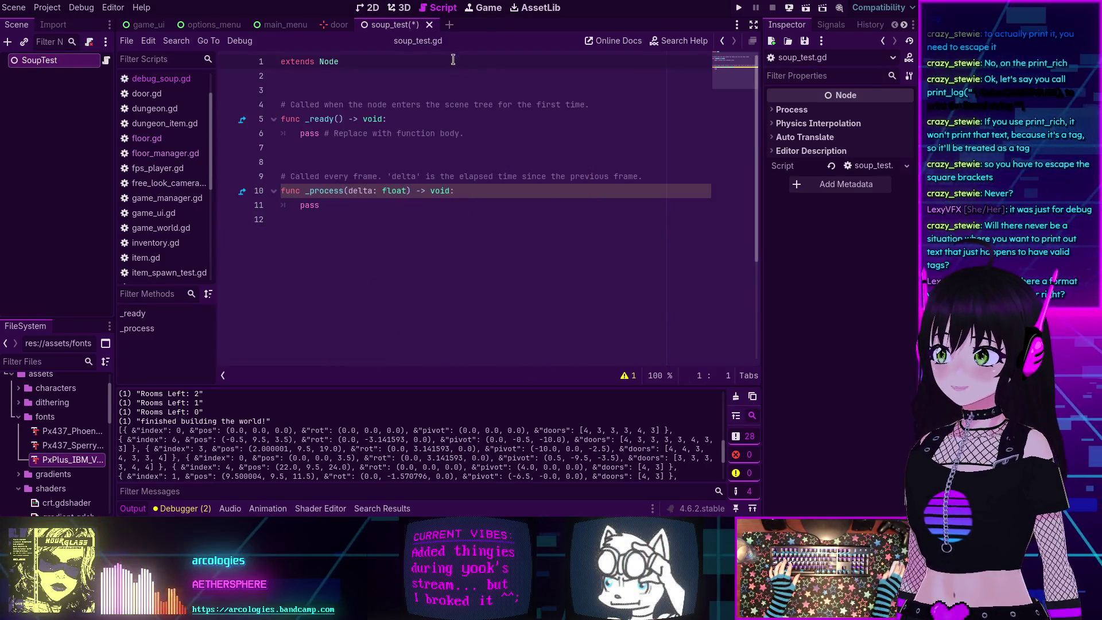
Strip the template's _process function, comments and pass placeholder from soup_test.gd.
drag(361, 220, 256, 151)
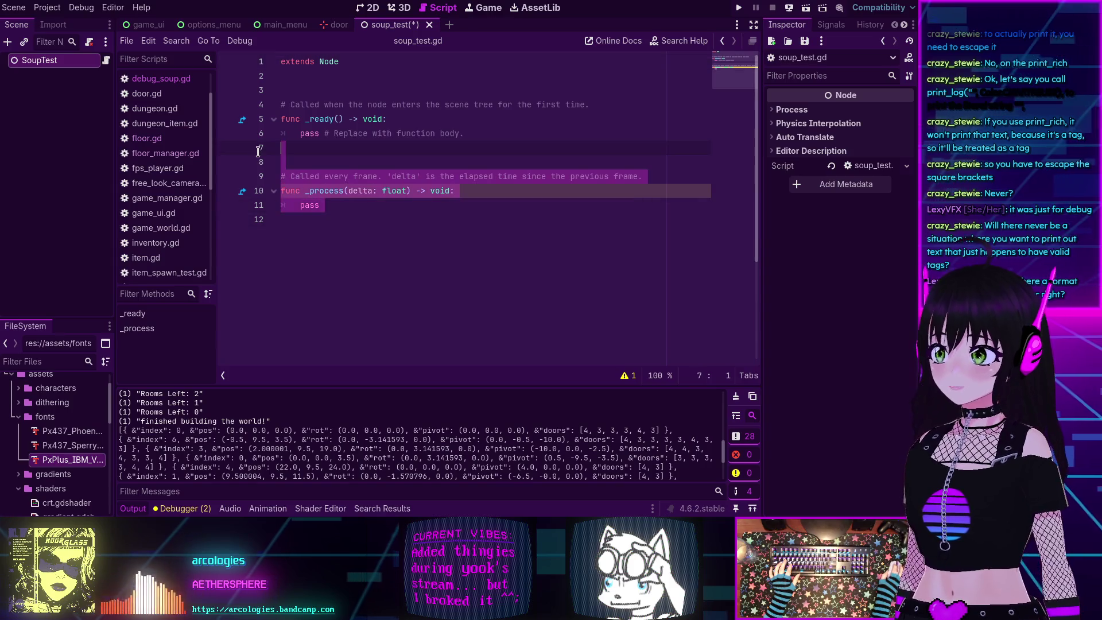
key(BackSpace)
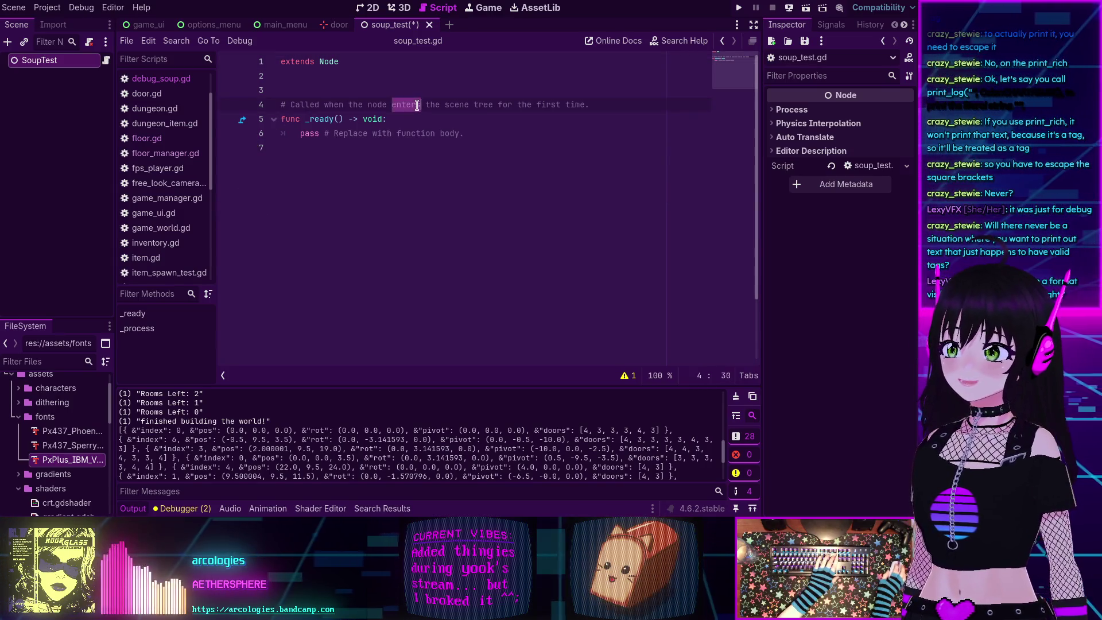
drag(283, 104, 592, 104)
key(BackSpace)
drag(505, 119, 309, 118)
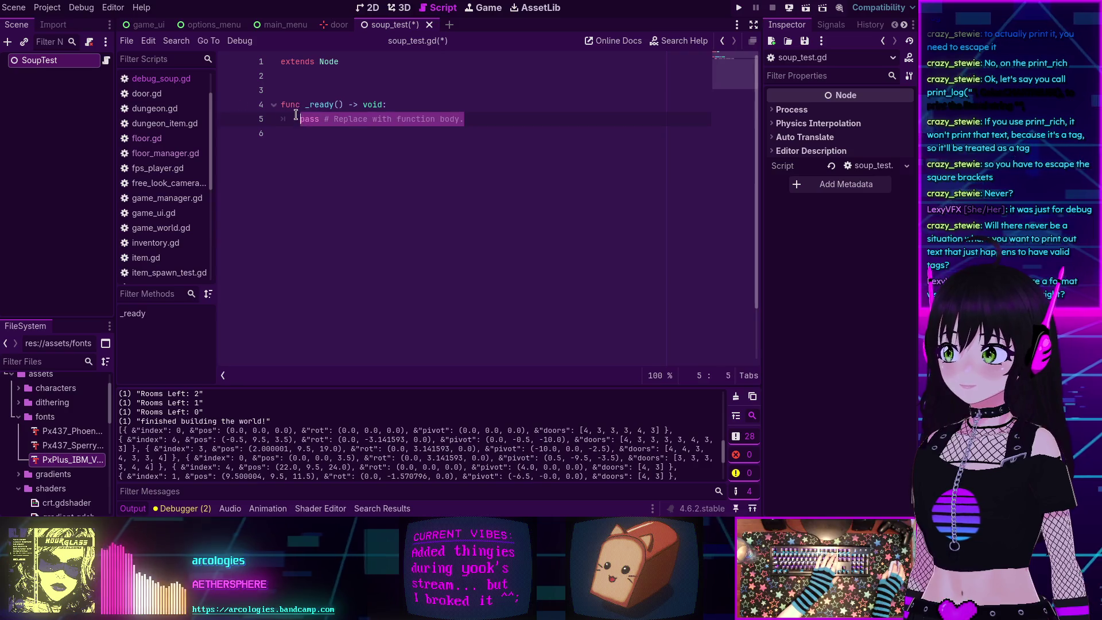
key(BackSpace)
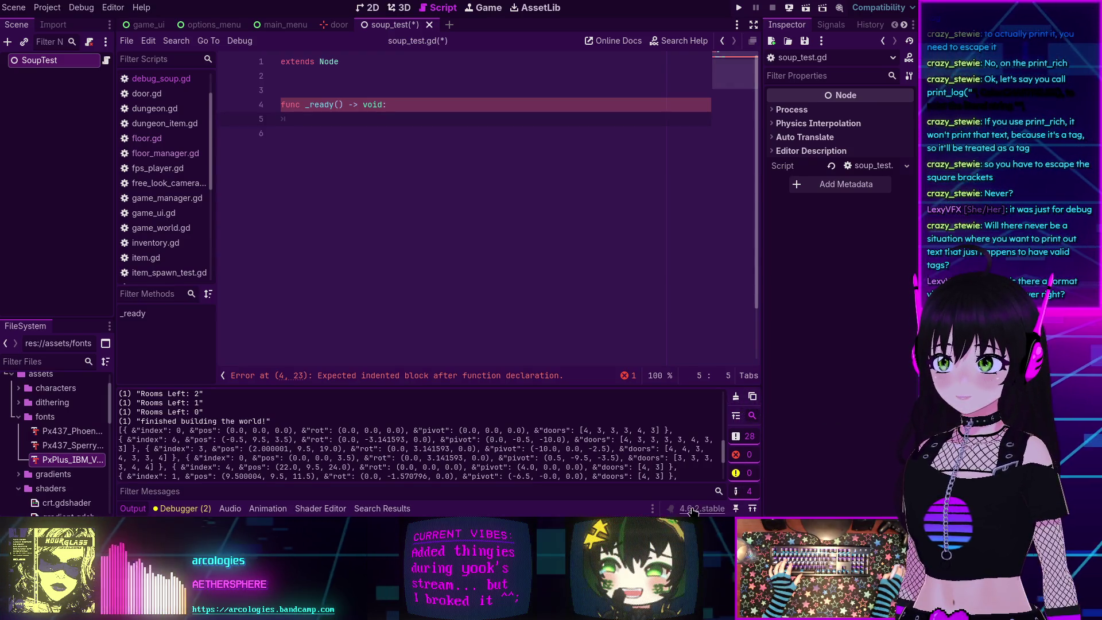
Write print_rich("[color=green]soup[/color]") in _ready and save the script.
click(652, 509)
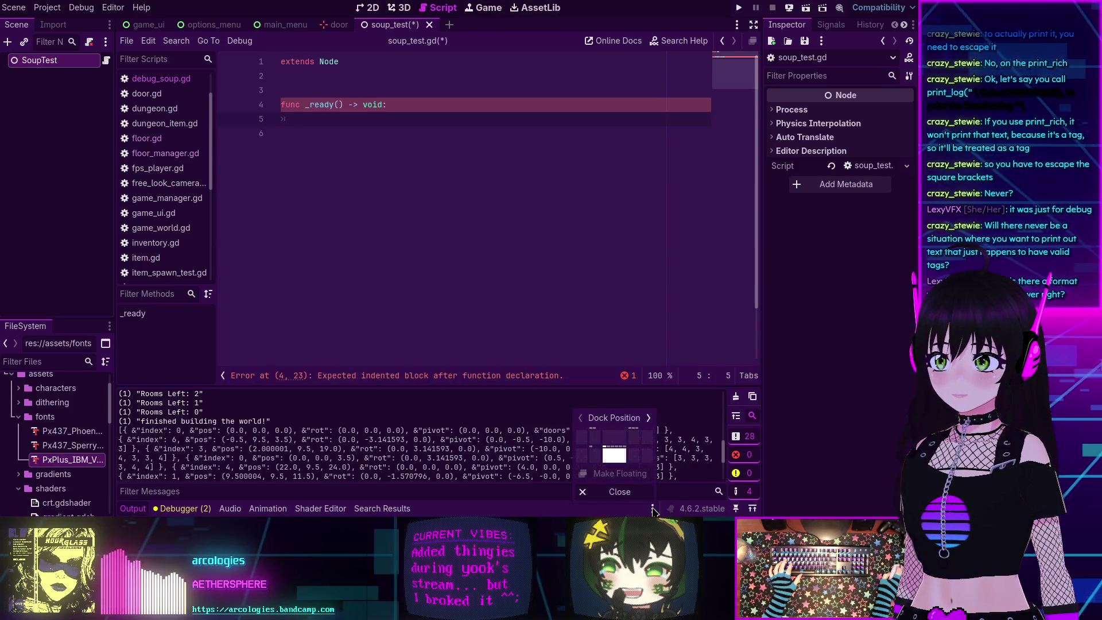
click(653, 508)
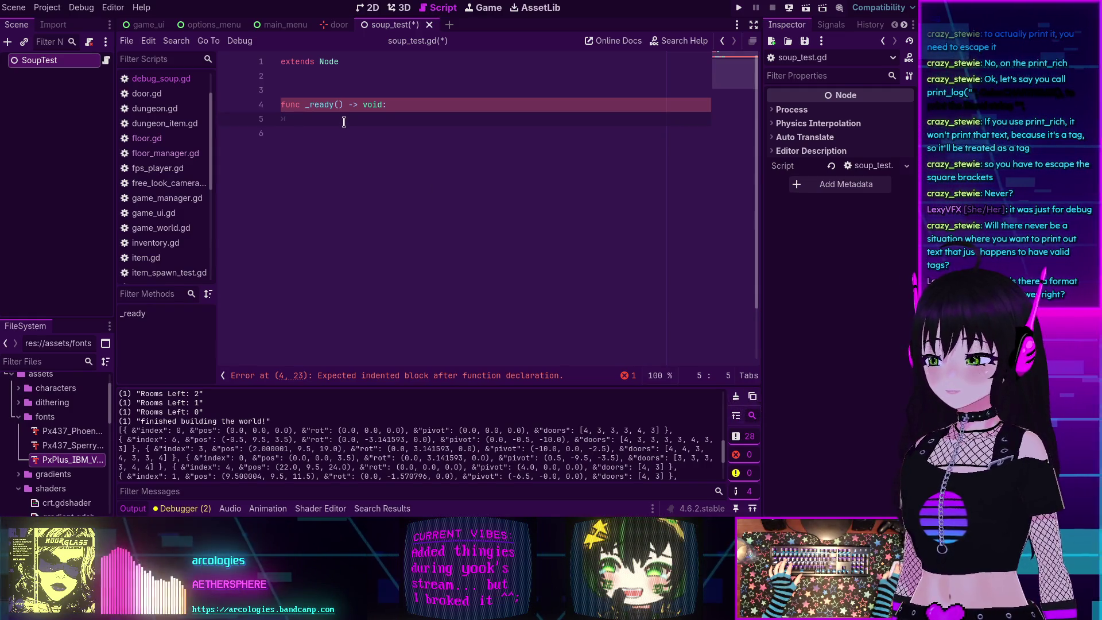
text(print)
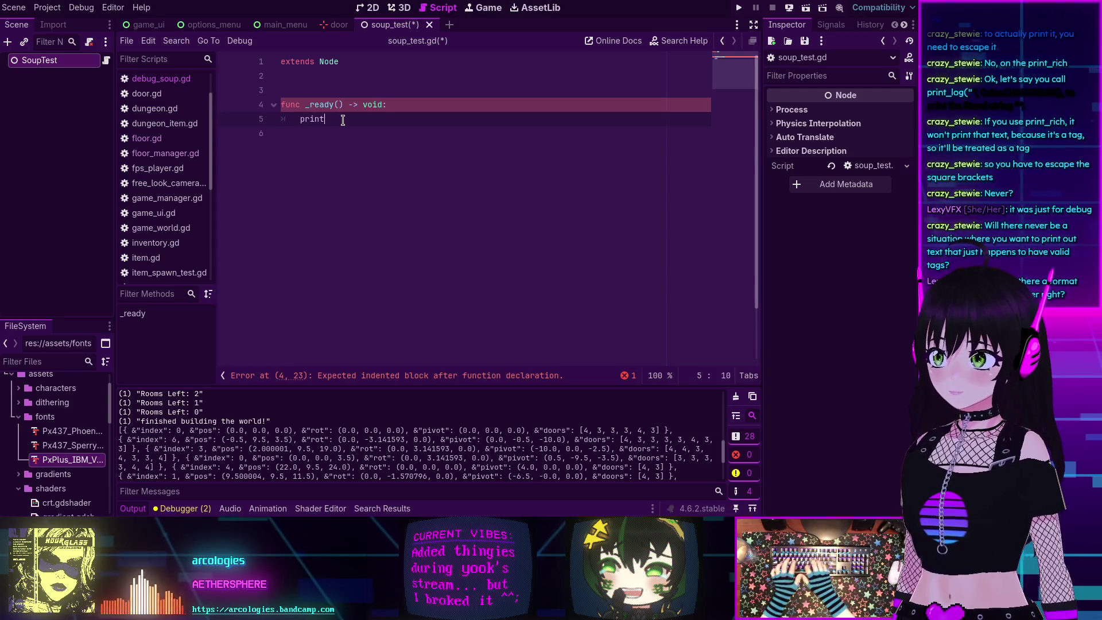
text(_)
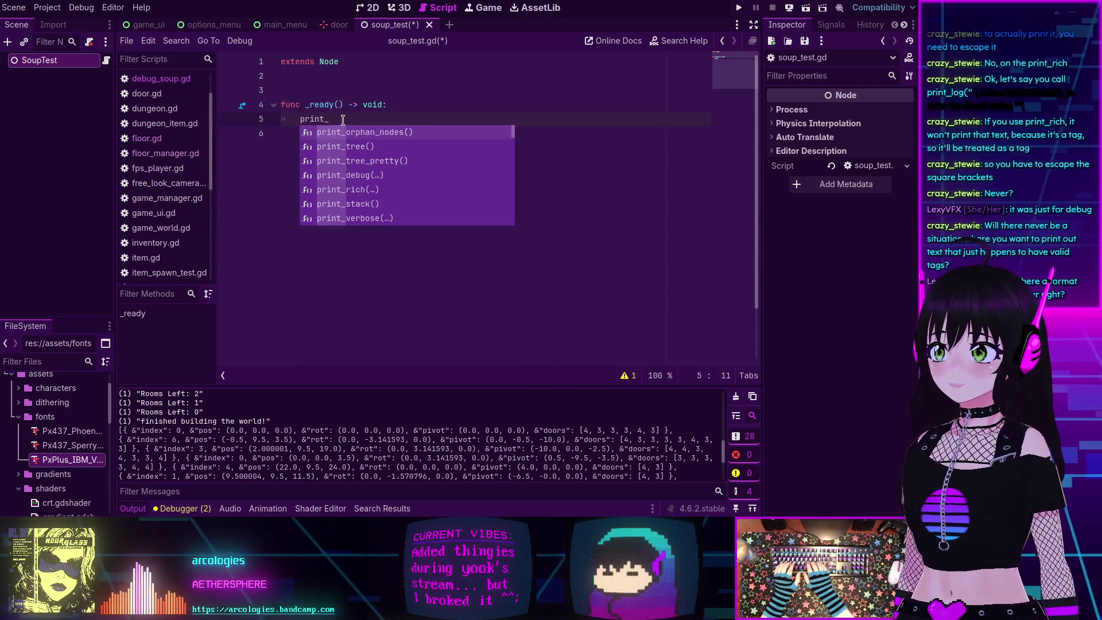
text(rich)
key(Return)
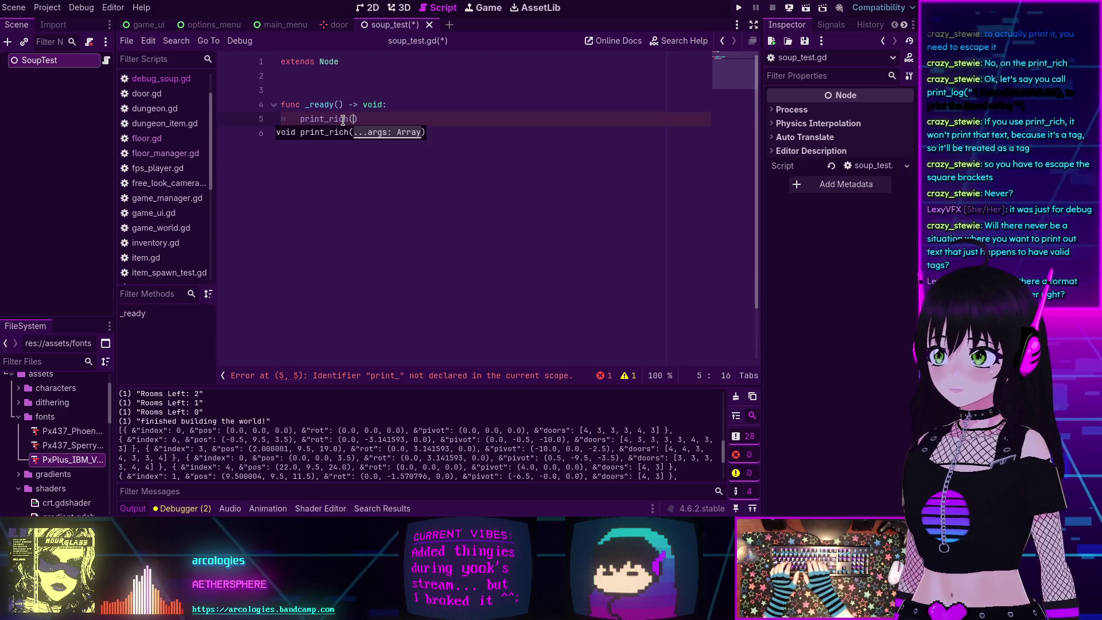
text("[color=)
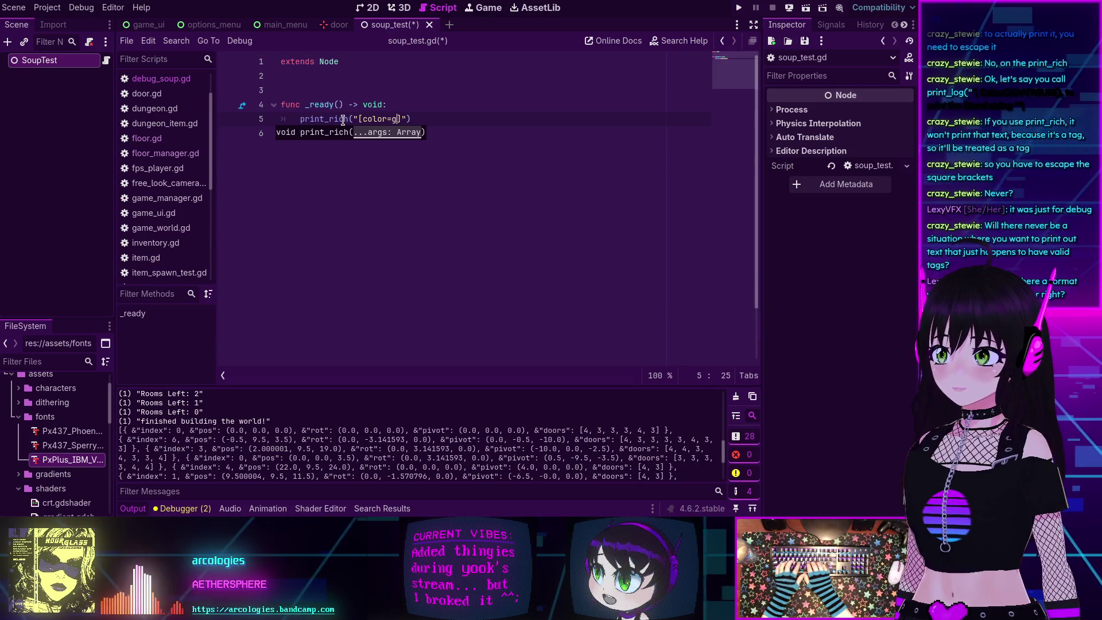
text(green])
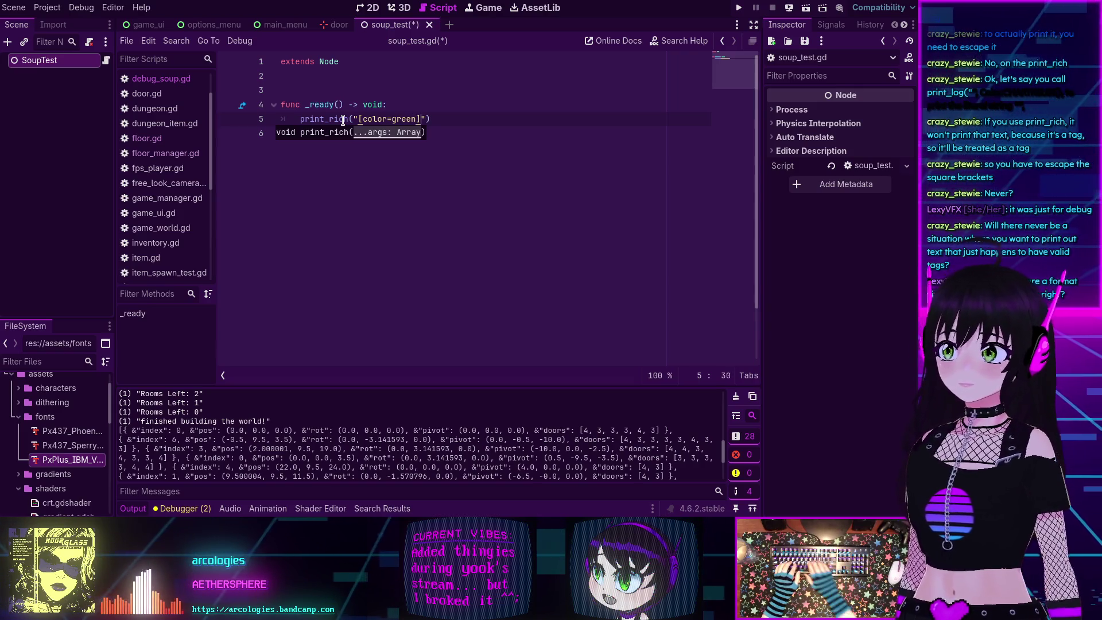
text(soup[/)
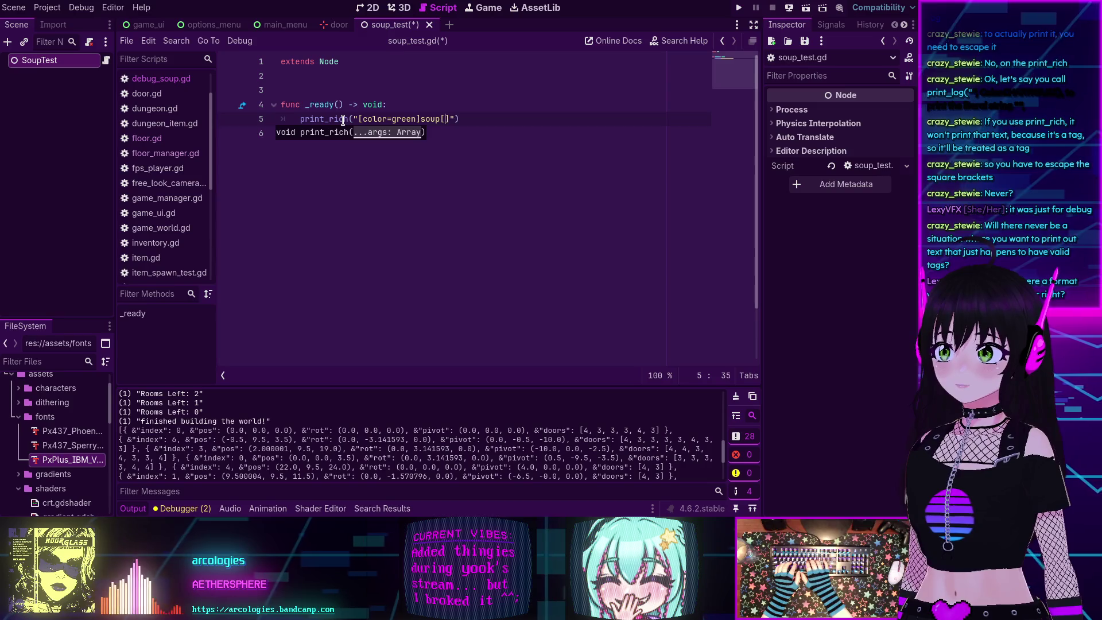
text(color]"))
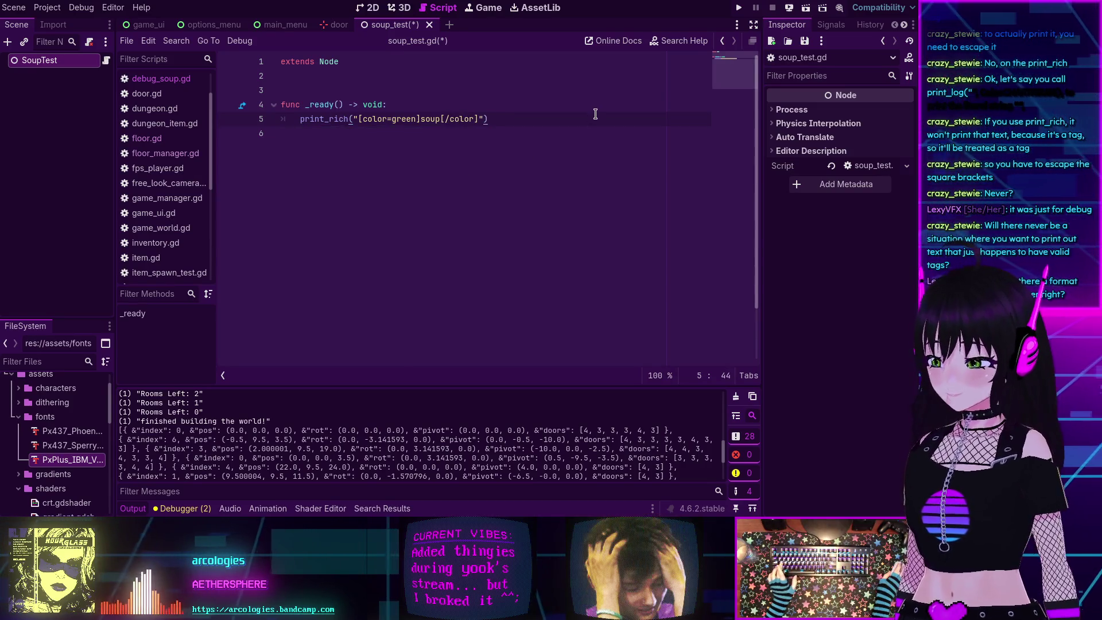
key(ctrl+s)
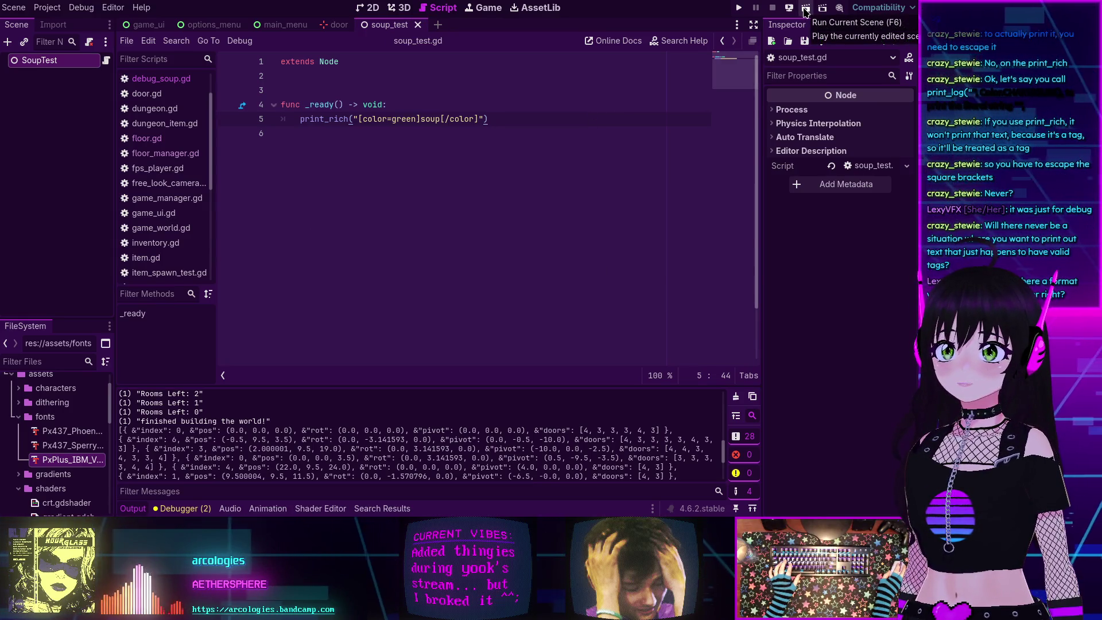
Run the soup_test scene, check that 'soup' appears in the output, then stop it.
click(806, 9)
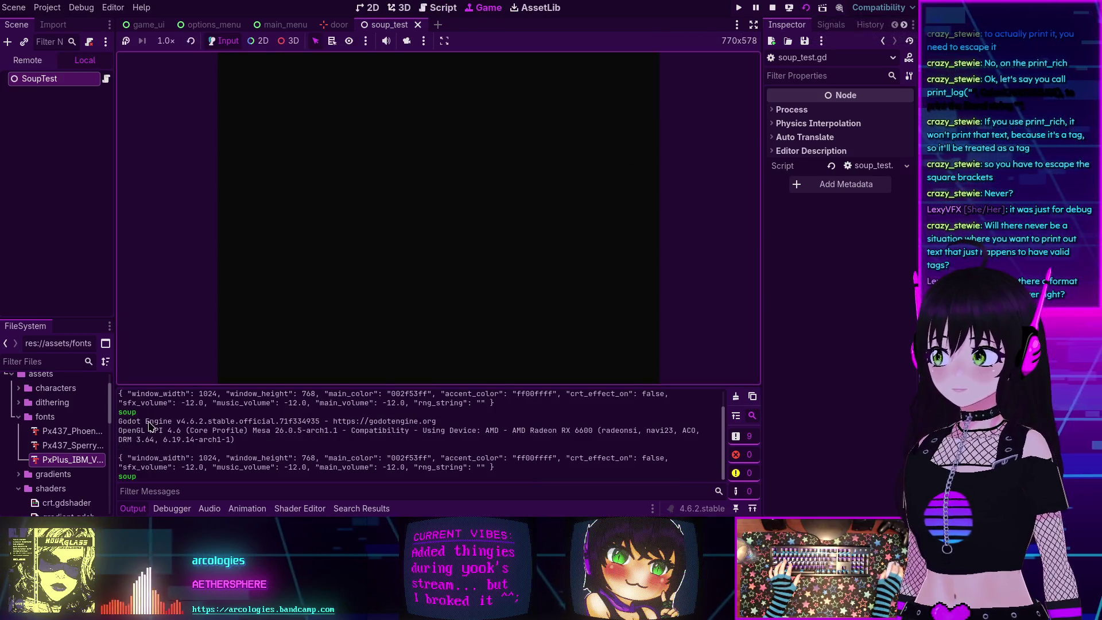
drag(138, 412, 119, 412)
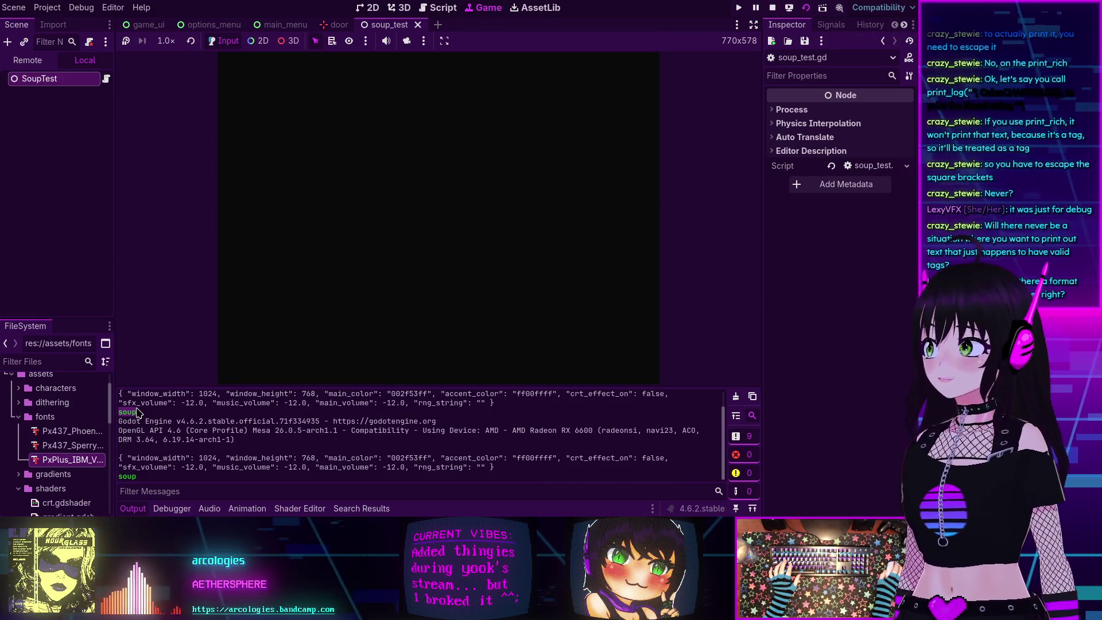
click(772, 7)
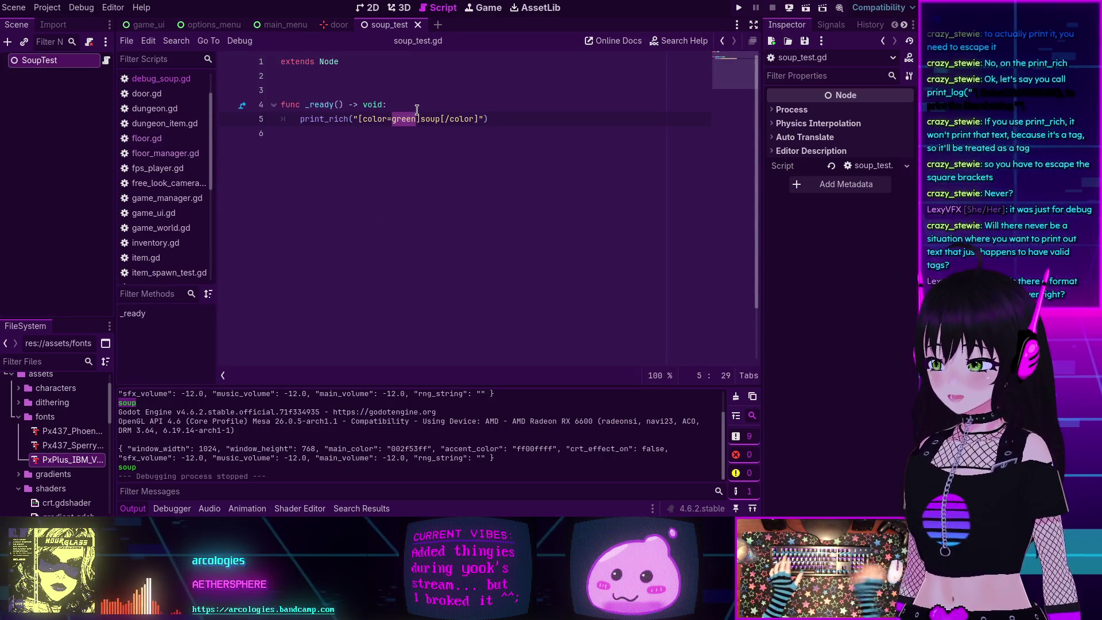
Change the print_rich colour to #ff00ff, save, and run the scene again.
text(#ff)
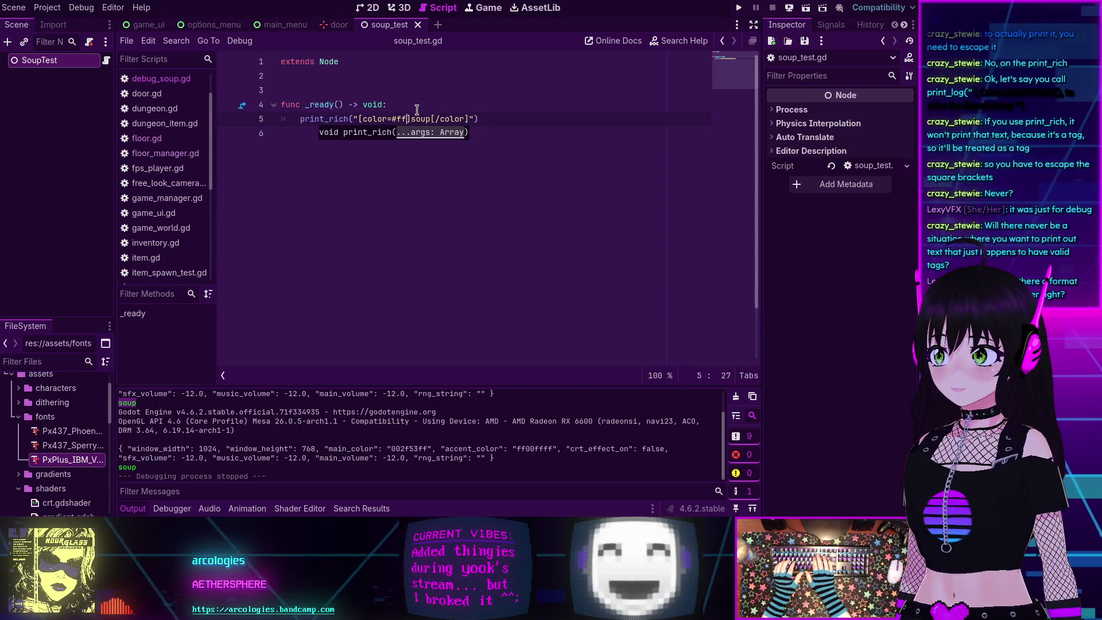
key(BackSpace)
key(BackSpace)
text(00)
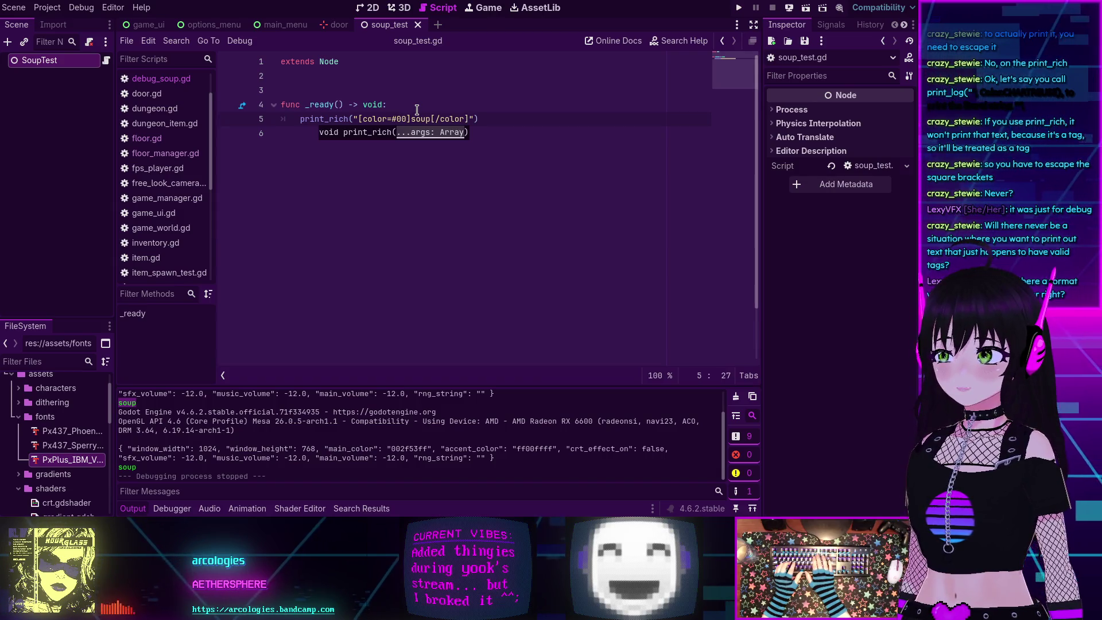
text(ff00)
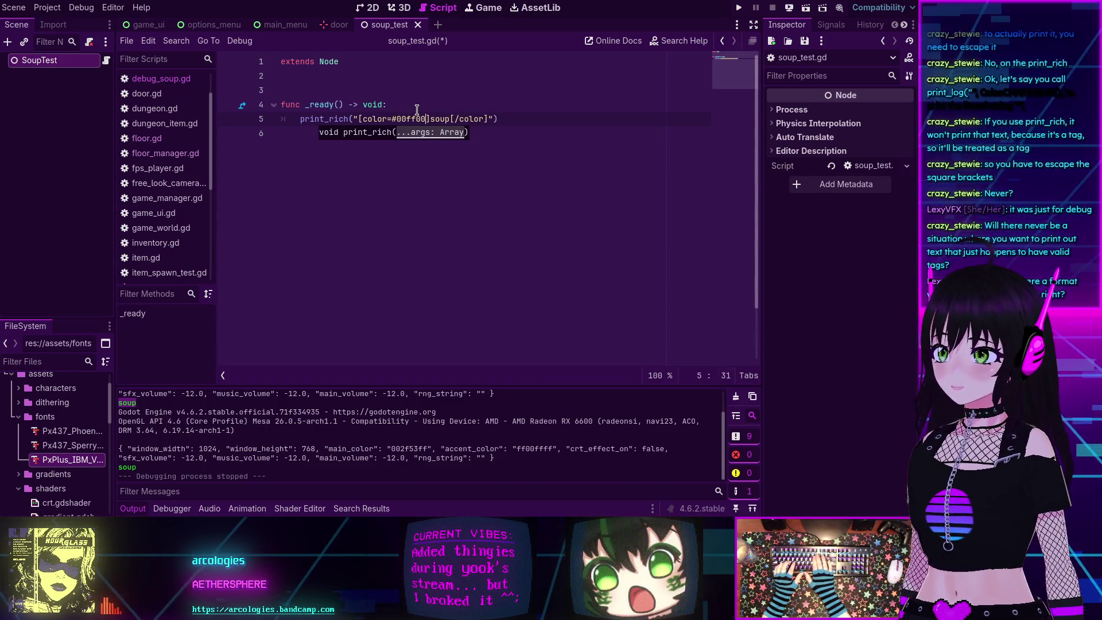
key(BackSpace)
key(BackSpace)
text(ff00ff)
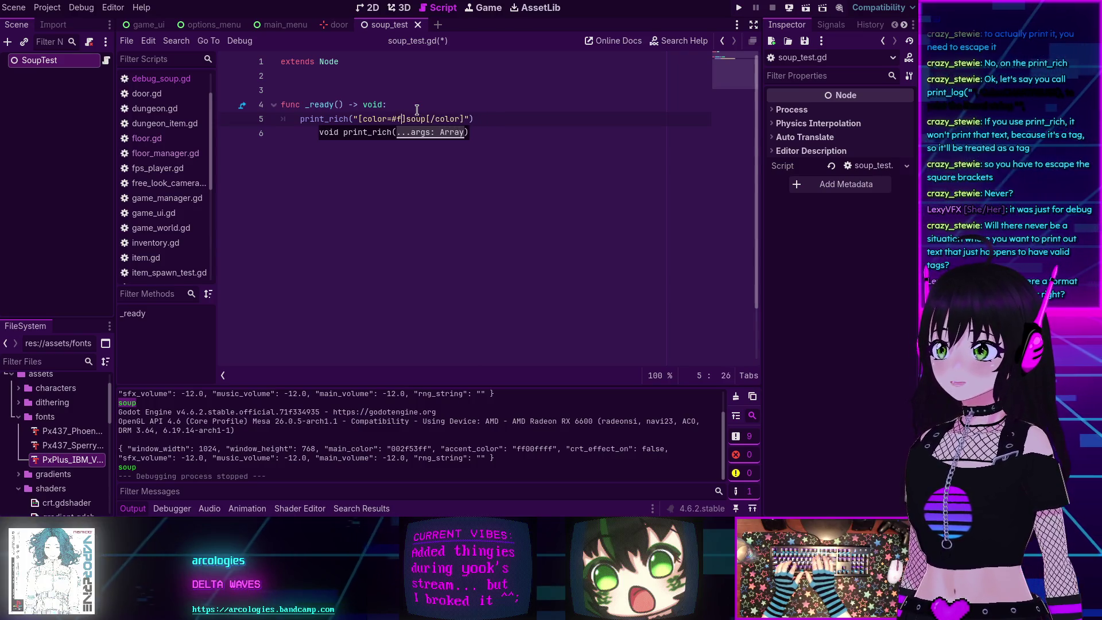
key(ctrl+s)
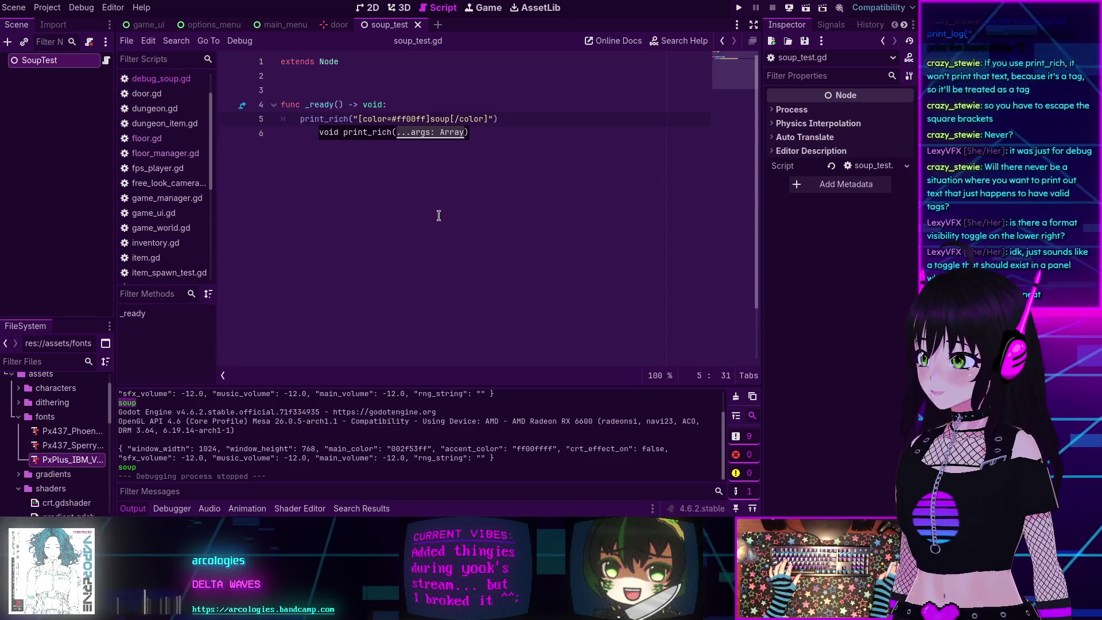
click(806, 10)
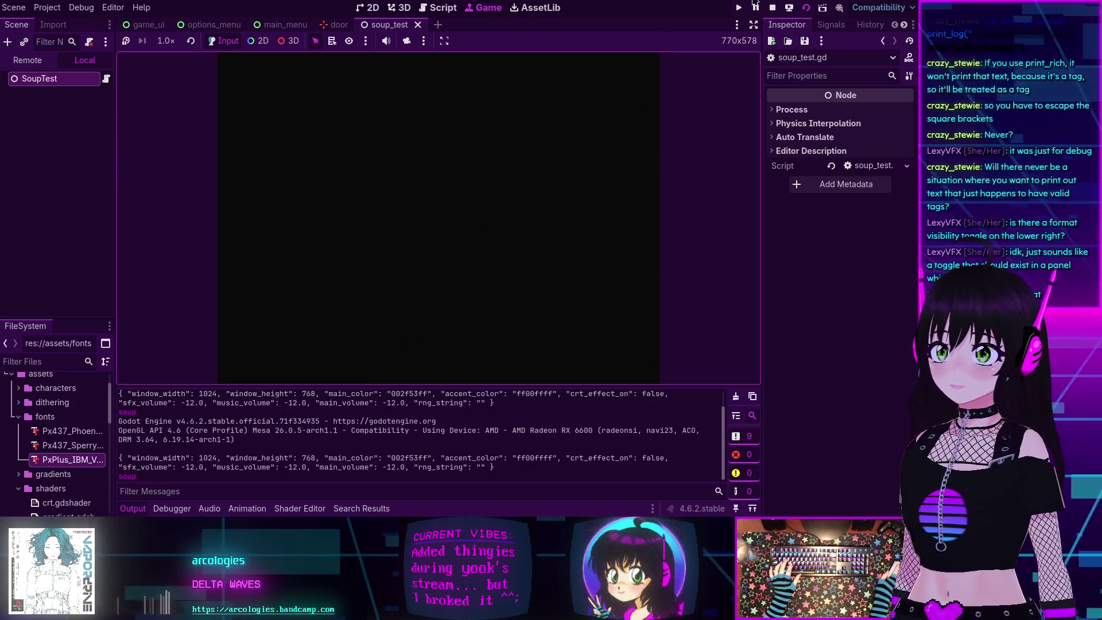
click(773, 8)
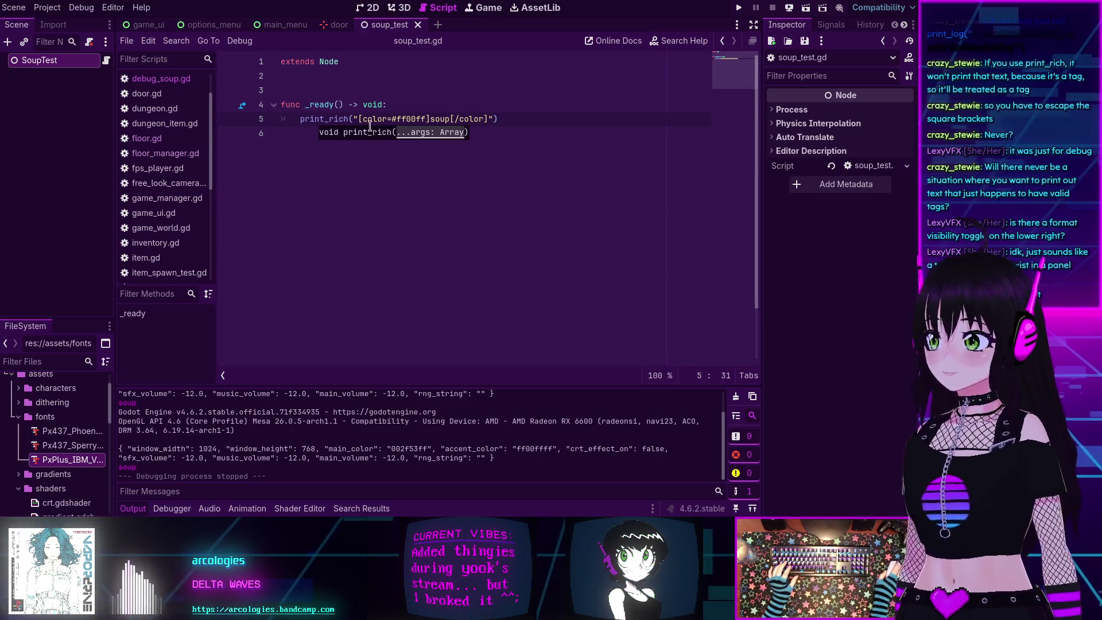
Read the var_to_str documentation in debug_soup.gd's print_log, then return to soup_test.gd.
scroll(161, 123, up, 2)
click(161, 122)
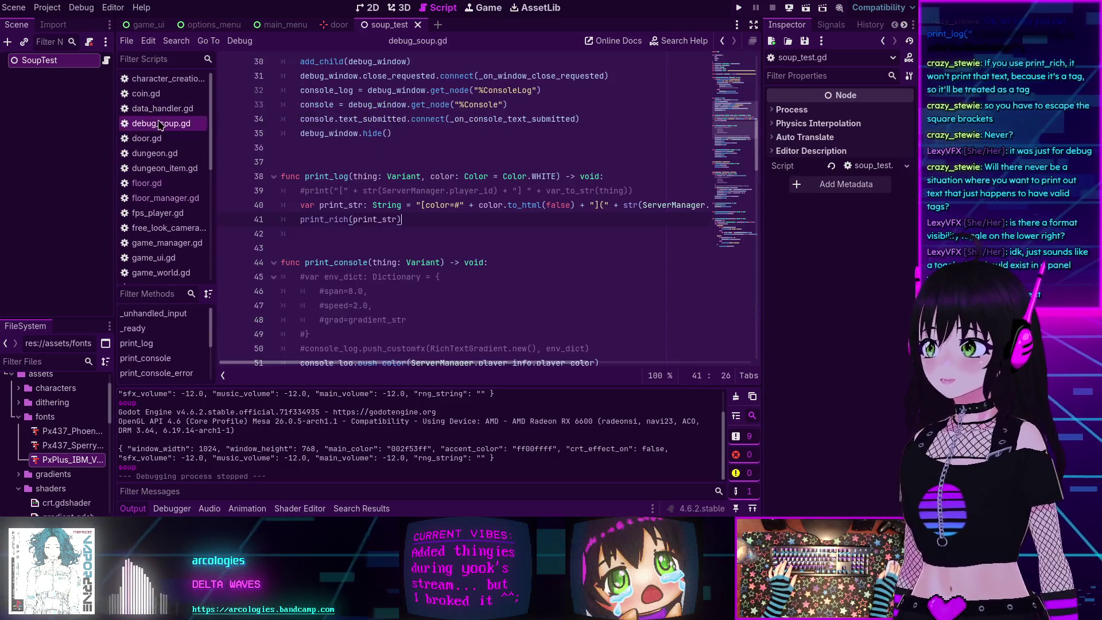
scroll(426, 162, up, 3)
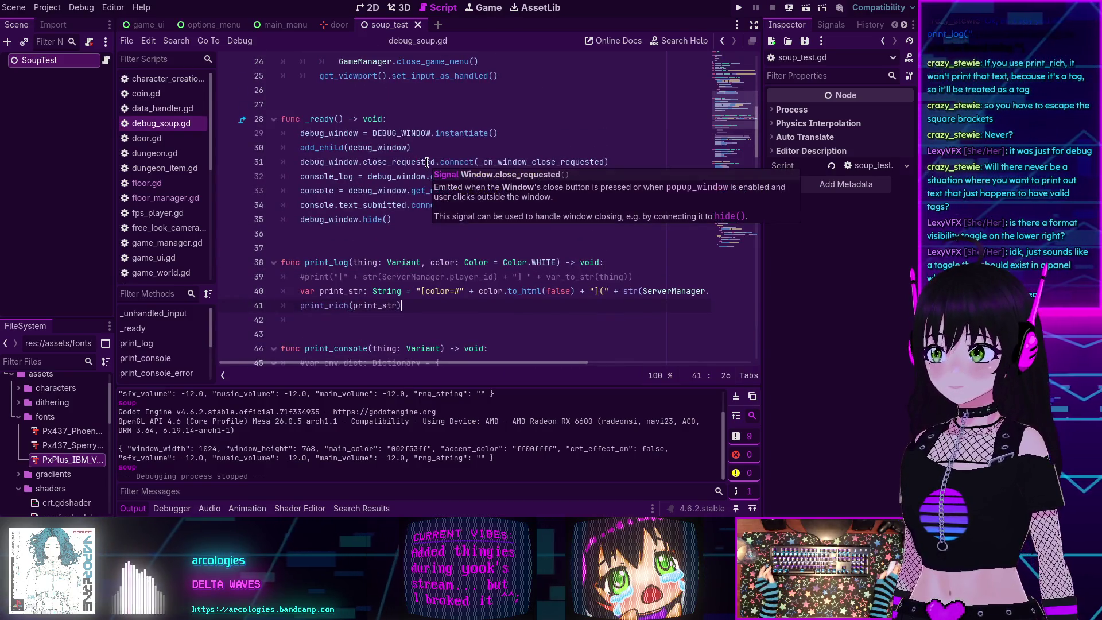
scroll(427, 162, down, 1)
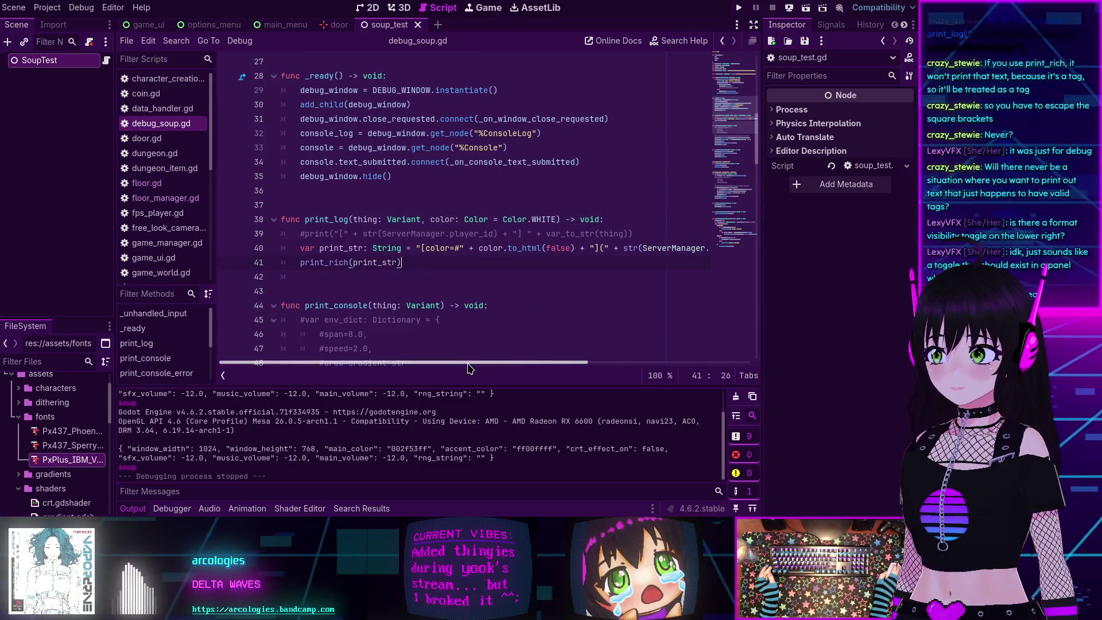
scroll(584, 365, right, 5)
drag(583, 365, 641, 360)
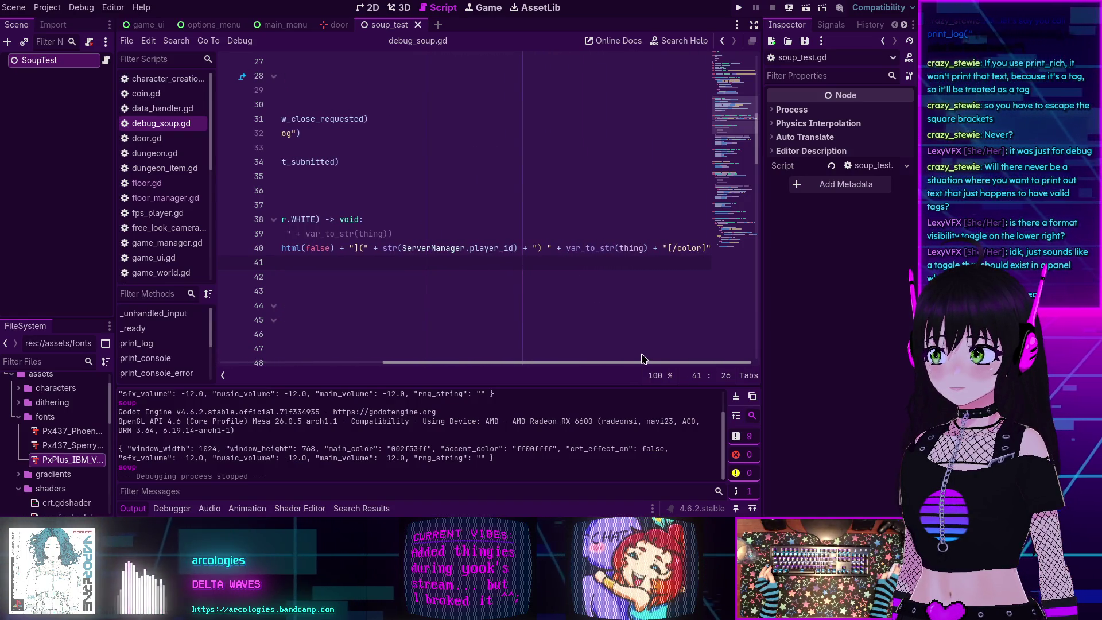
mouse_move(638, 358)
mouse_down()
mouse_move(599, 359)
mouse_move(637, 362)
mouse_move(622, 359)
mouse_up()
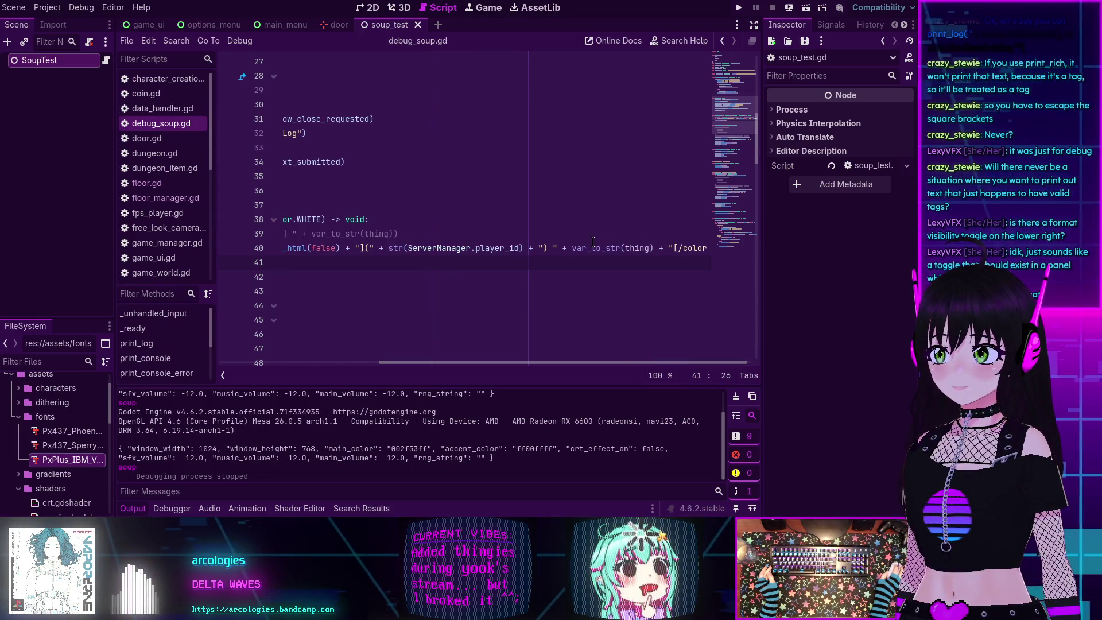
mouse_move(593, 246)
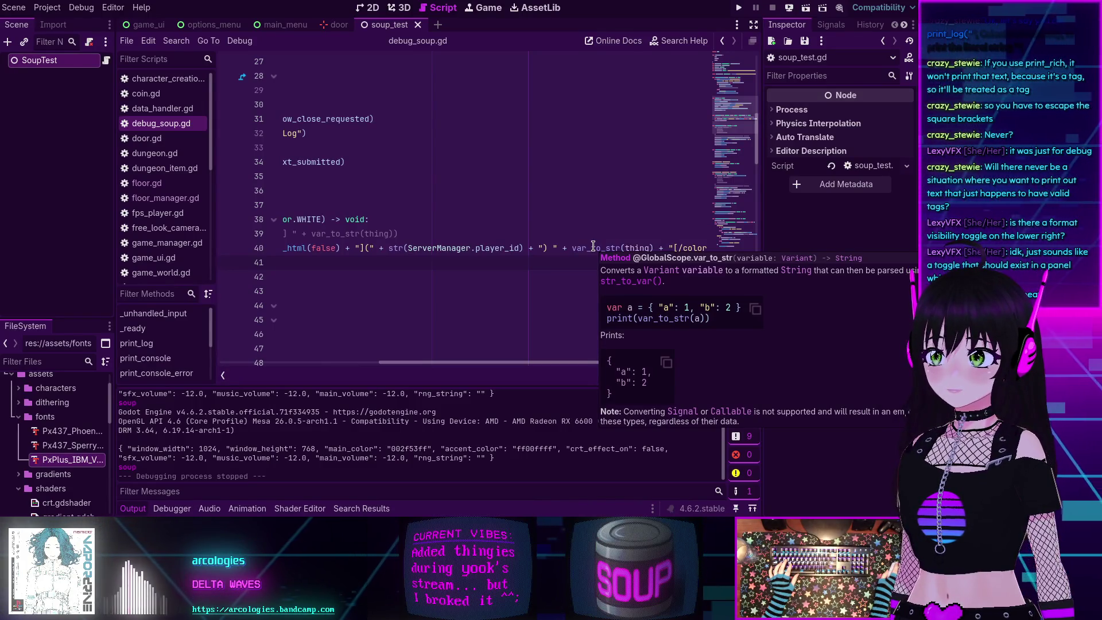
drag(484, 363, 342, 363)
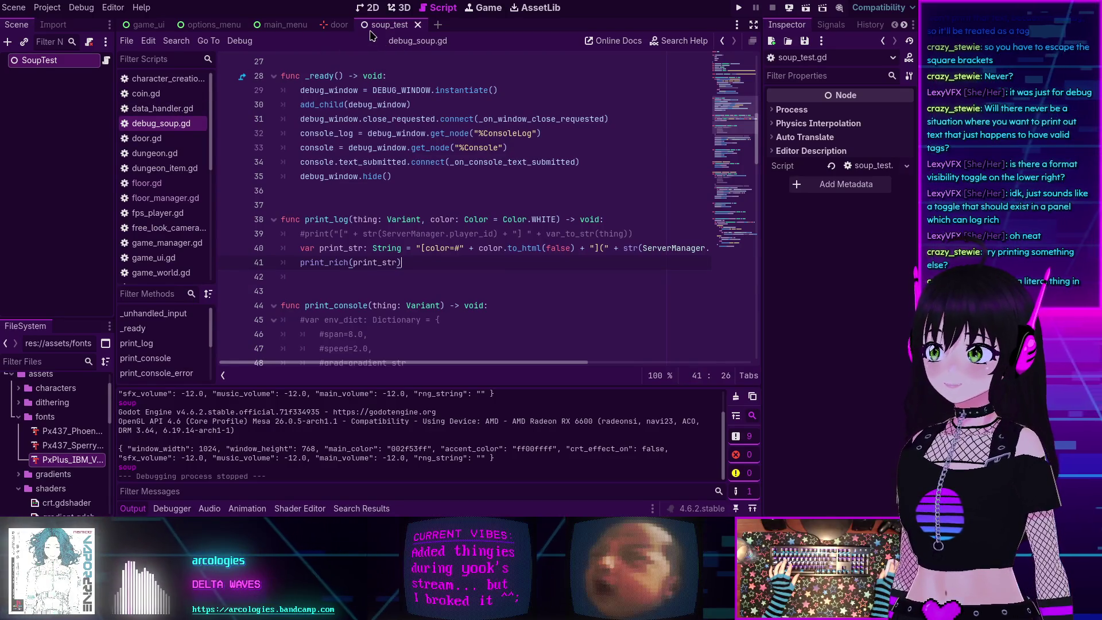
click(106, 61)
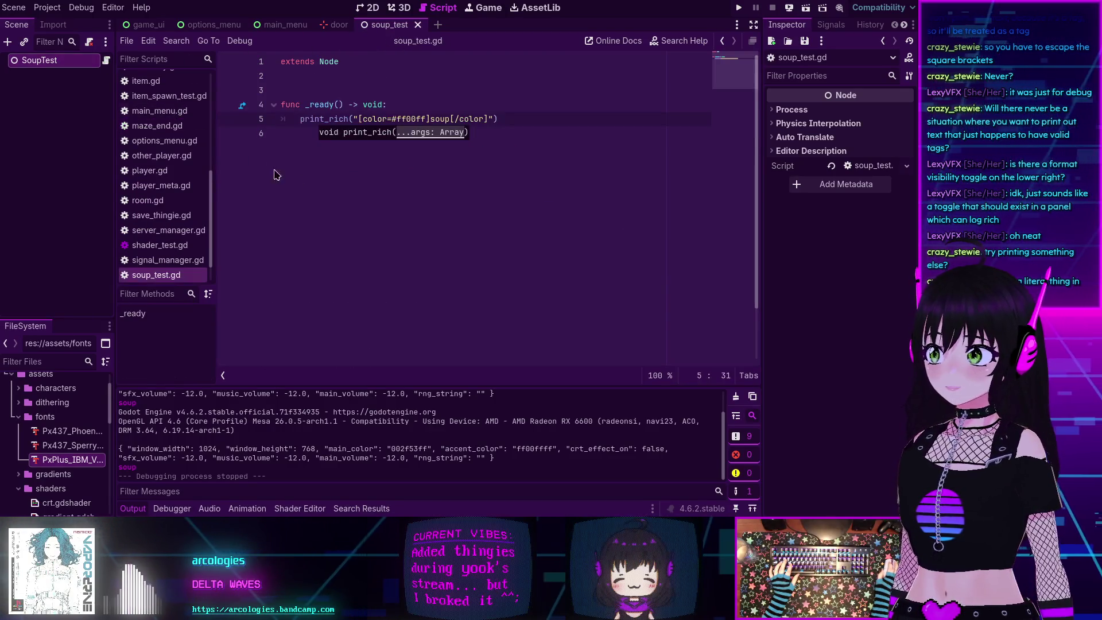
Add DebugSoup.print_log("burgers", Color.AQUA) on a new line 6 and save.
drag(498, 119, 293, 115)
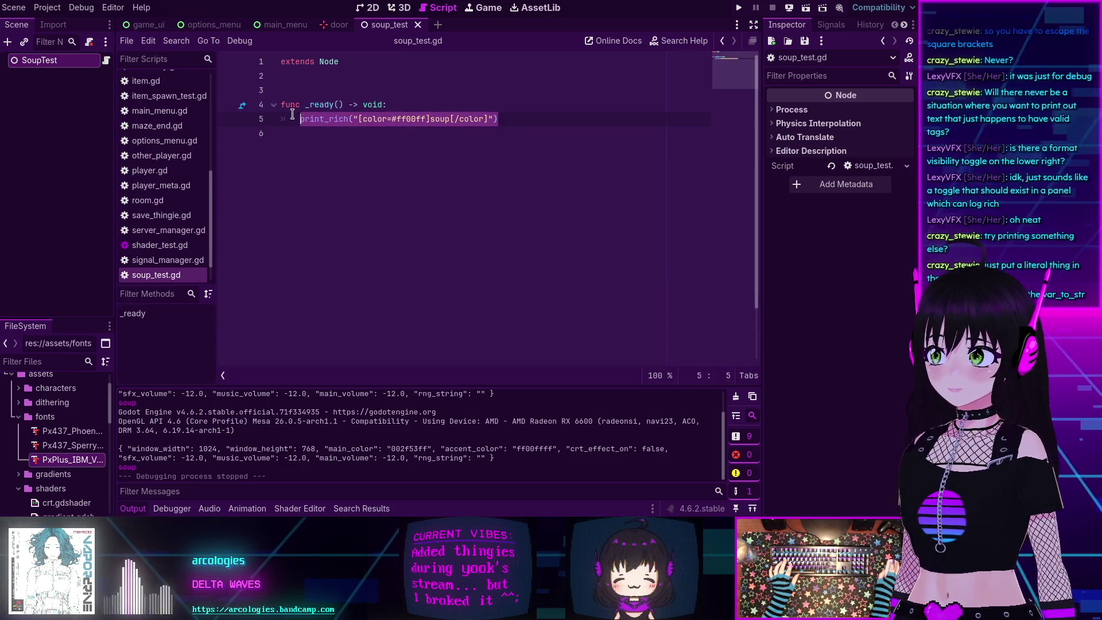
mouse_move(294, 112)
key(End)
key(Return)
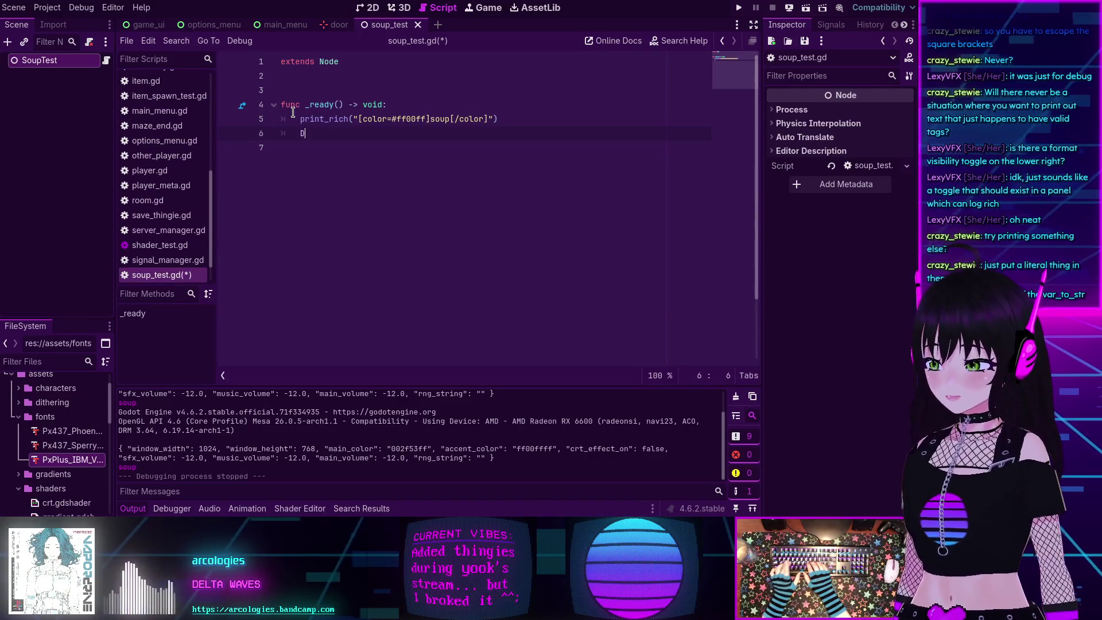
text(ebugSoup.prin)
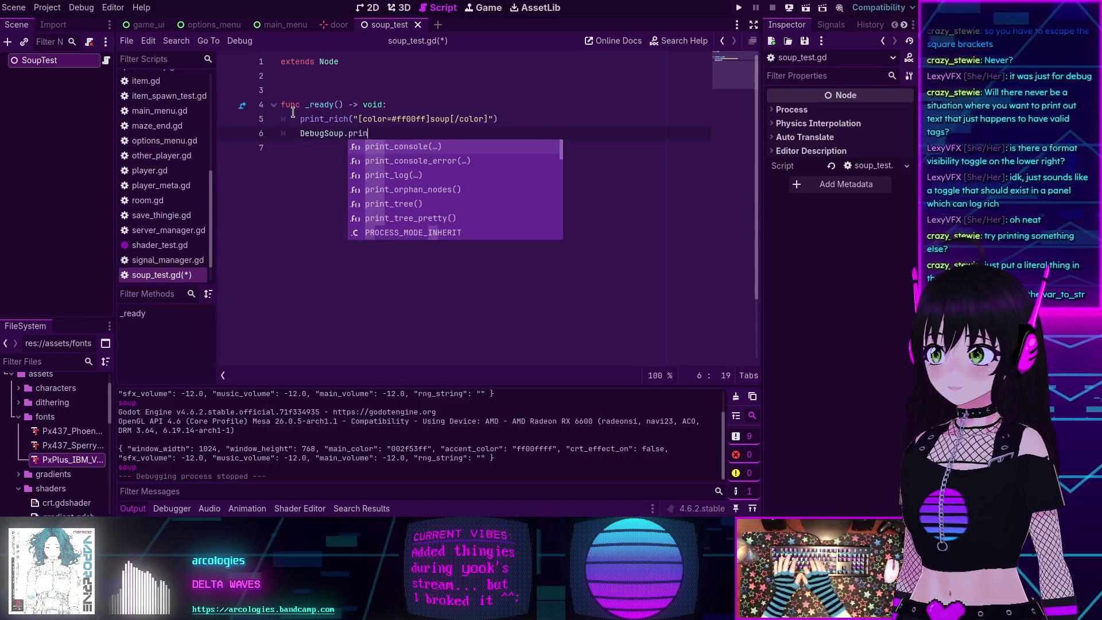
key(Down)
key(Down)
key(Return)
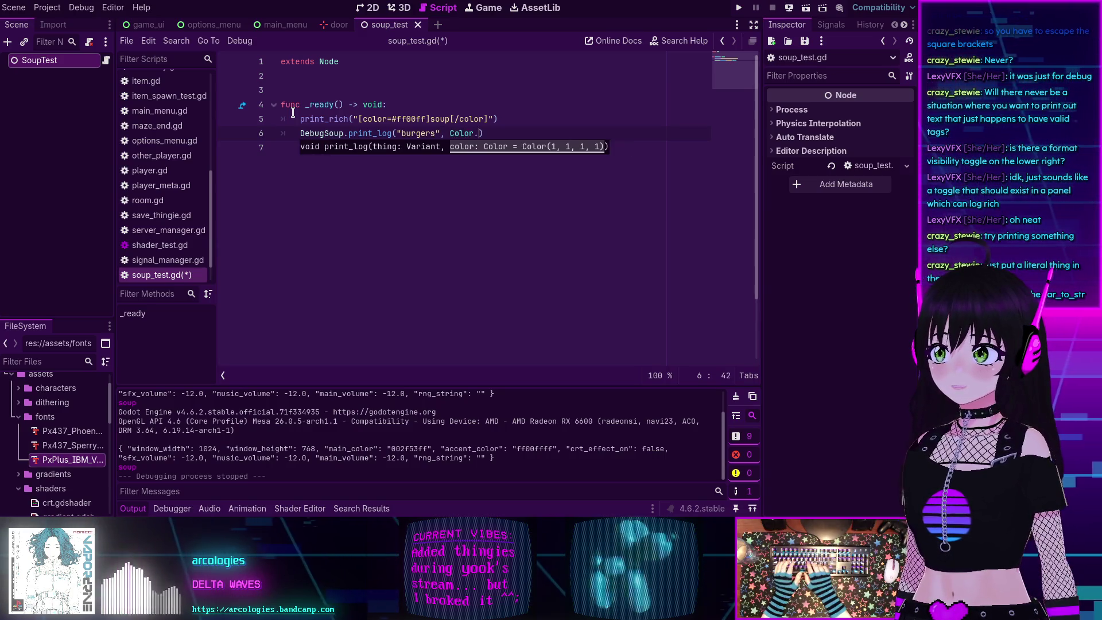
text(or.)
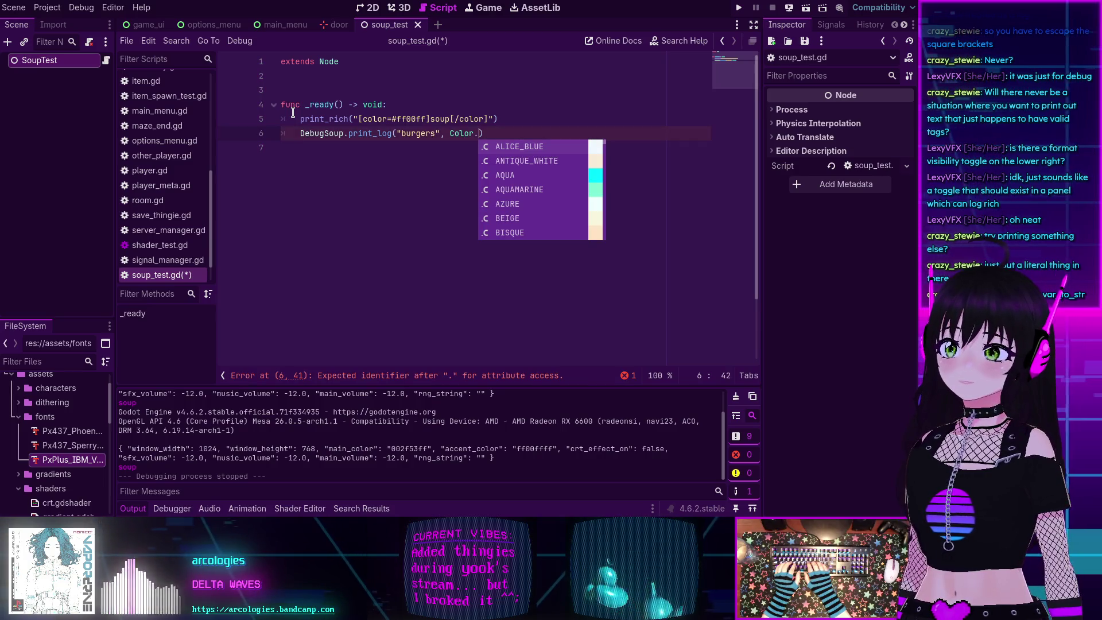
text(aqu)
key(Return)
key(ctrl+s)
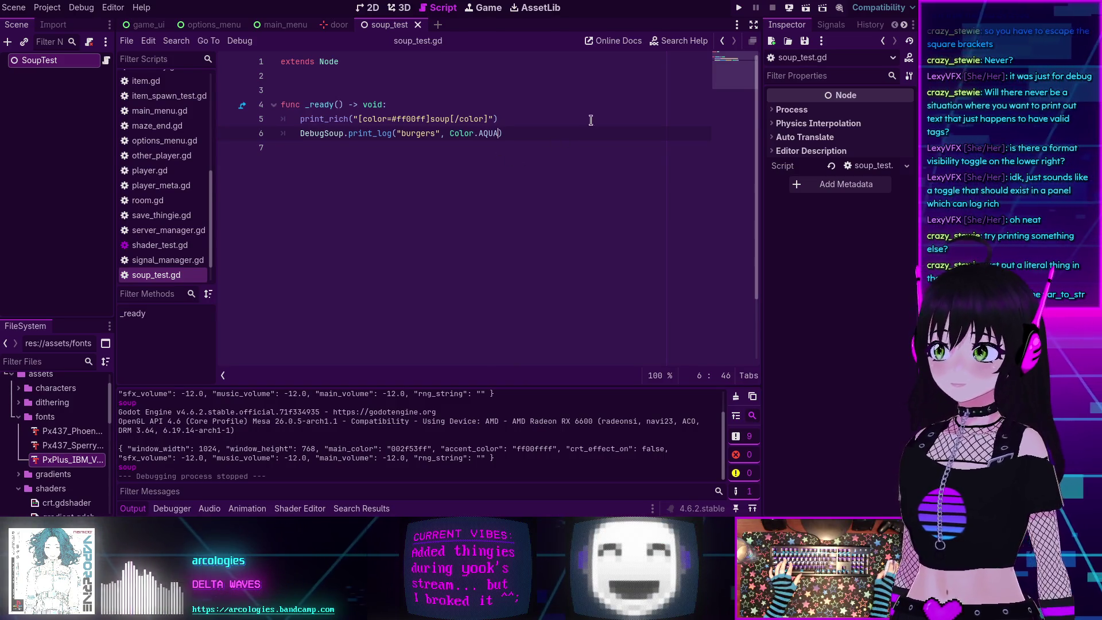
Run the scene to confirm (0) "burgers" is logged, then stop it.
key(F6)
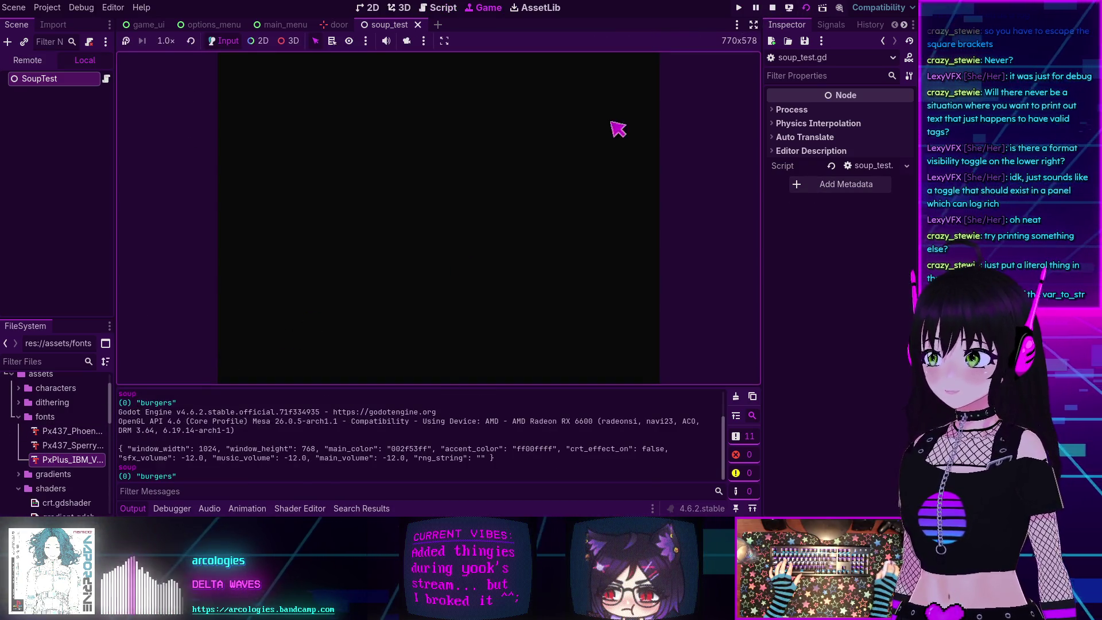
click(772, 8)
drag(441, 134, 397, 135)
Log Vector2(123, 456) instead of "burgers", save, and run to see (0) Vector2(123, 456).
text(Vector2)
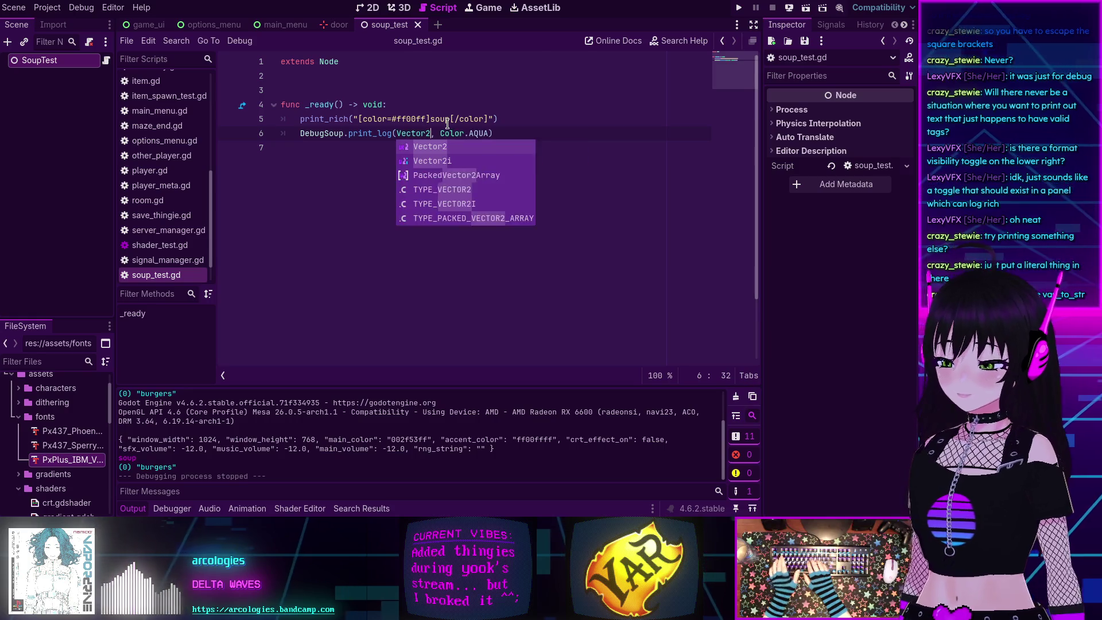
text((123,)
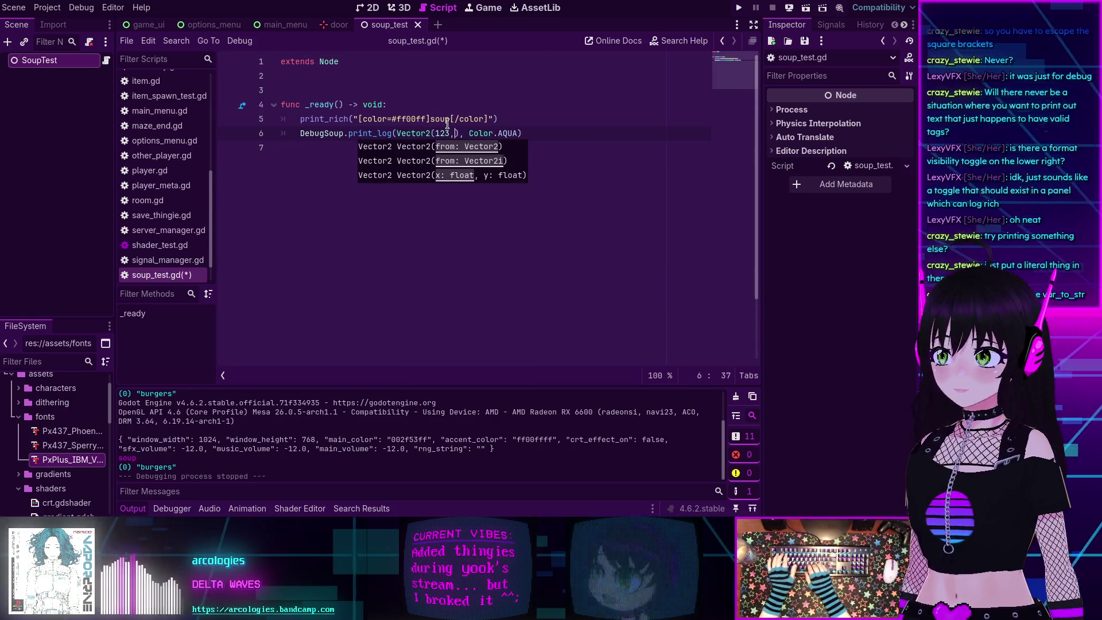
text( 456)
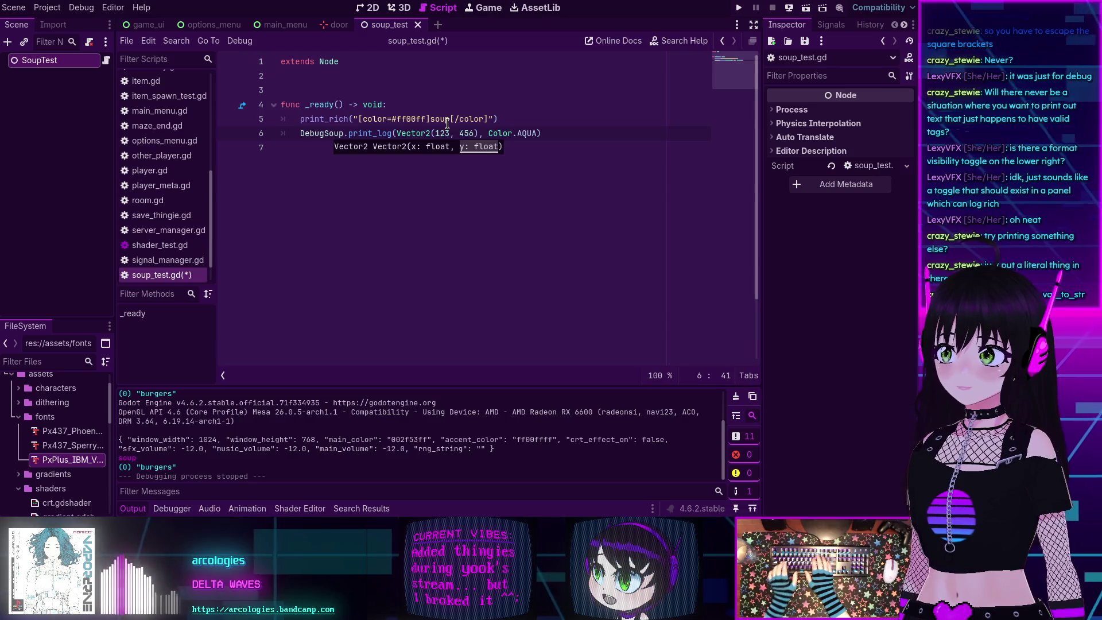
key(ctrl+s)
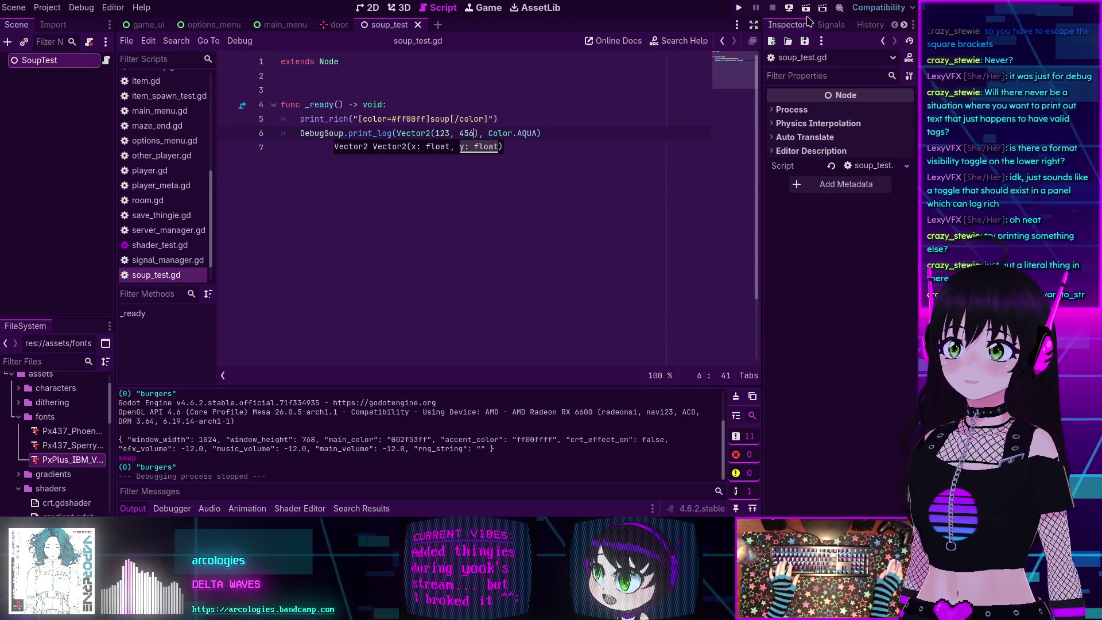
click(806, 9)
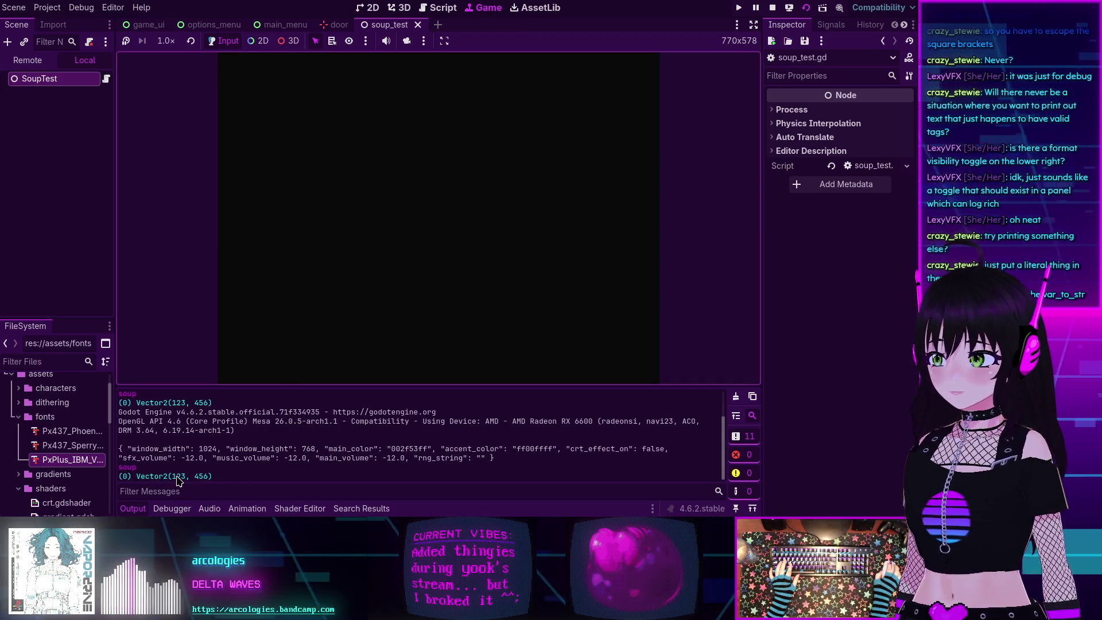
click(772, 8)
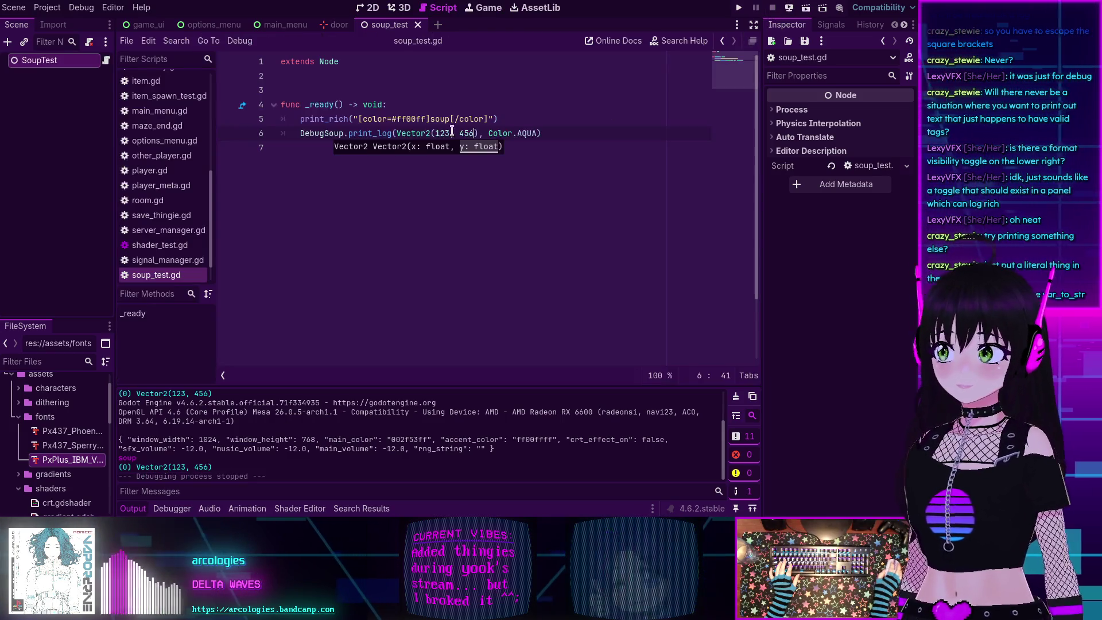
drag(401, 133, 451, 133)
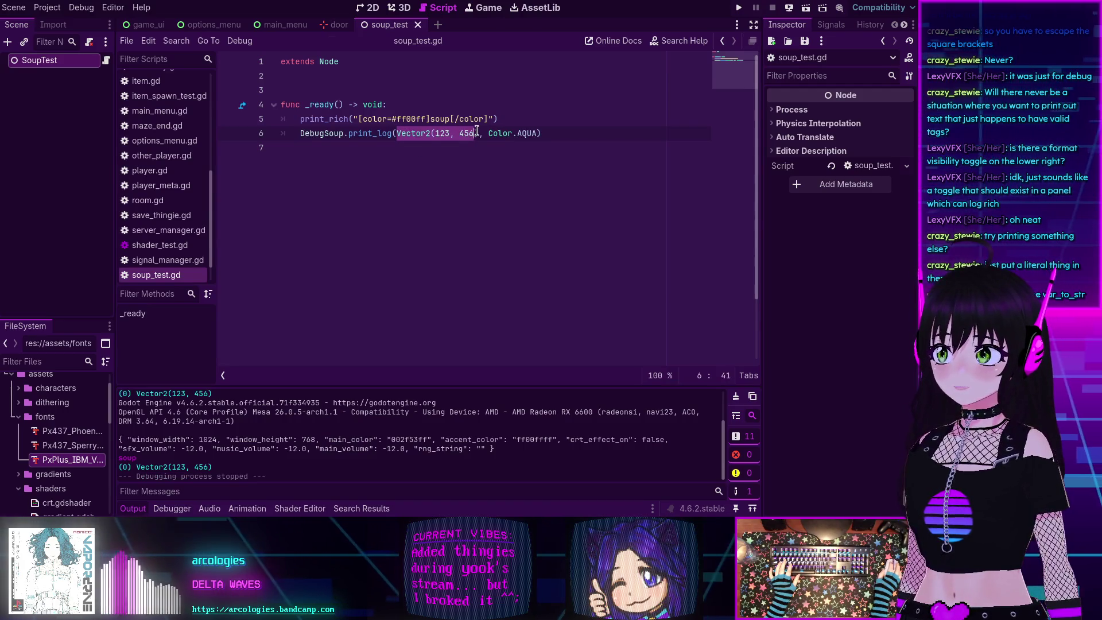
click(397, 133)
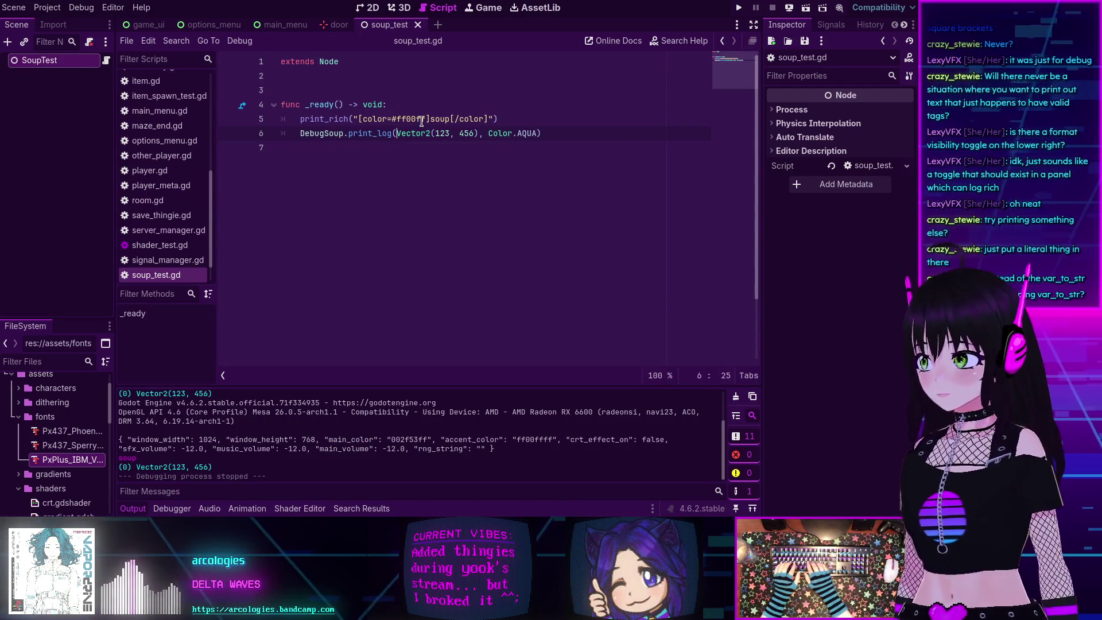
text(var_)
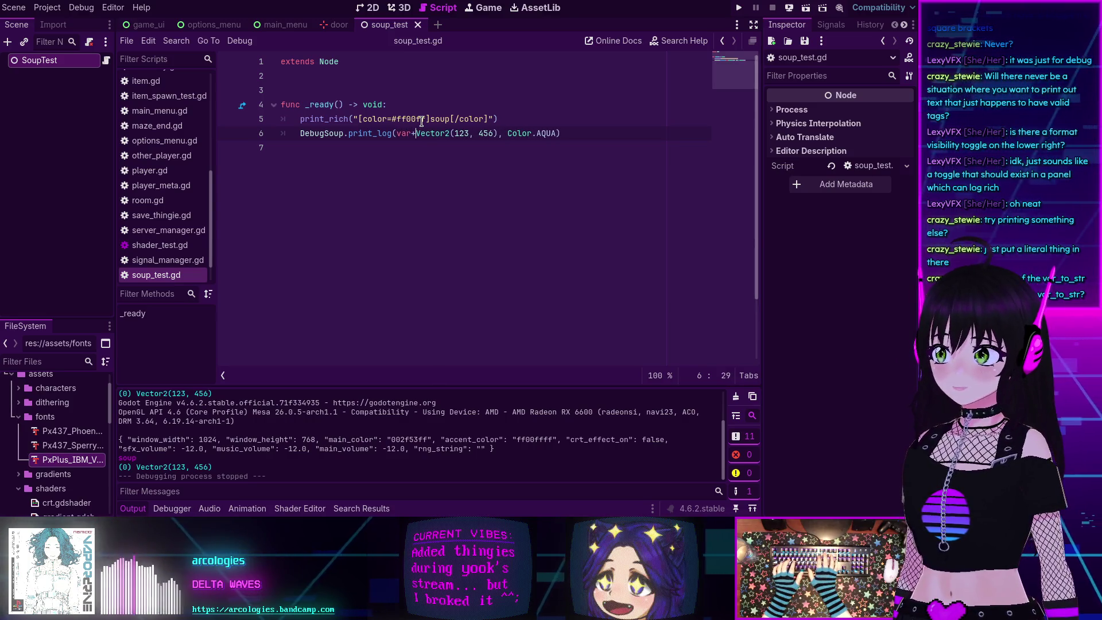
text(to)
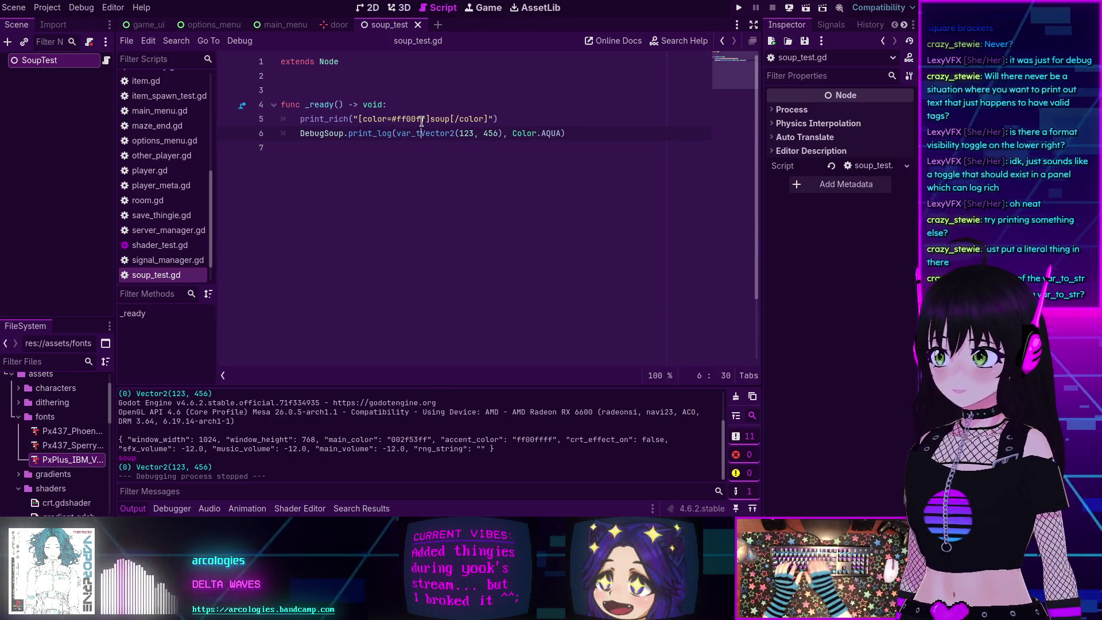
text(_str()
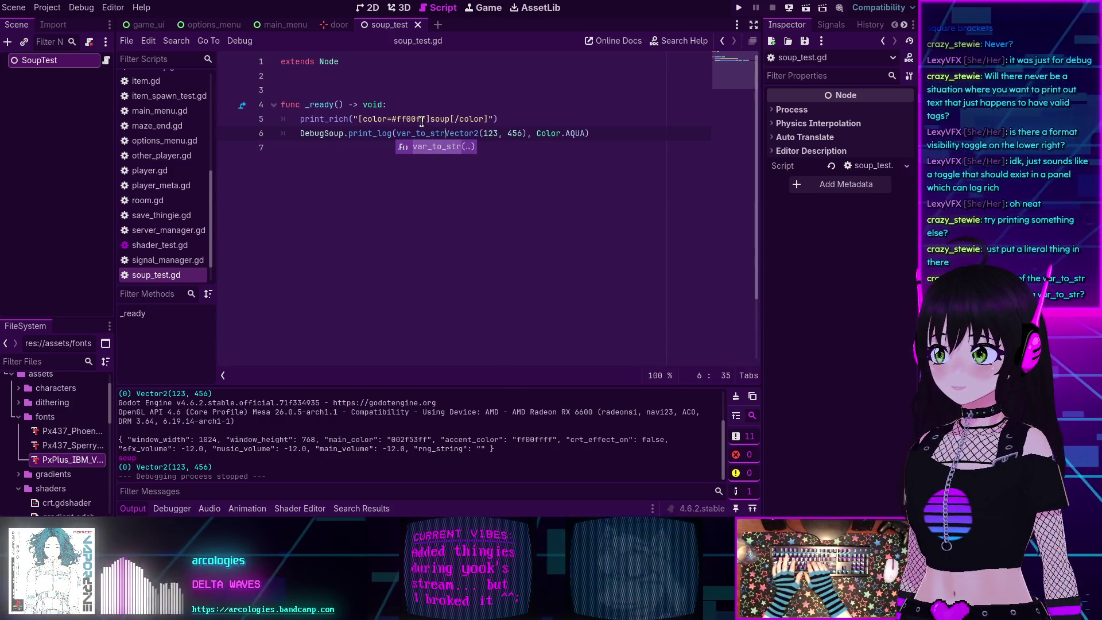
key(Right)
key(Right)
key(Right)
key(Right)
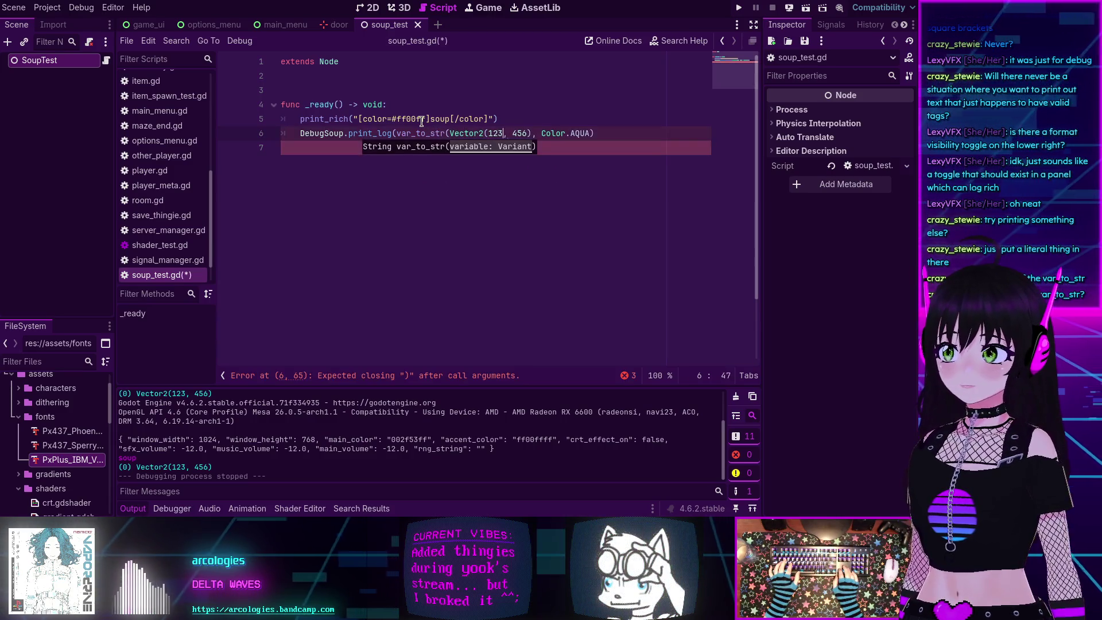
key(Left)
text())
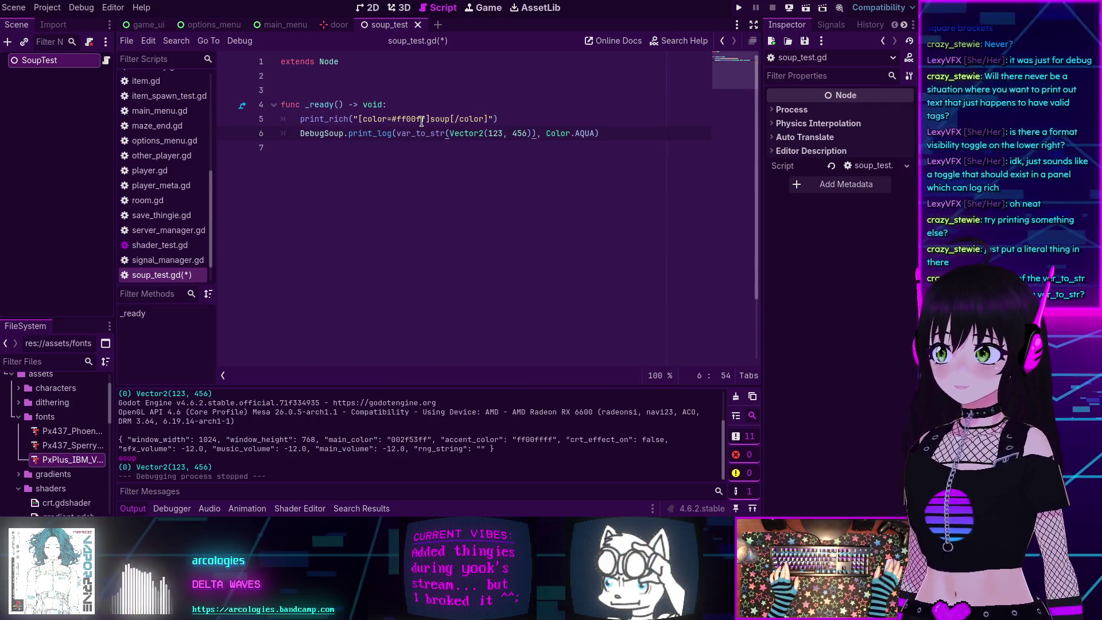
key(ctrl+s)
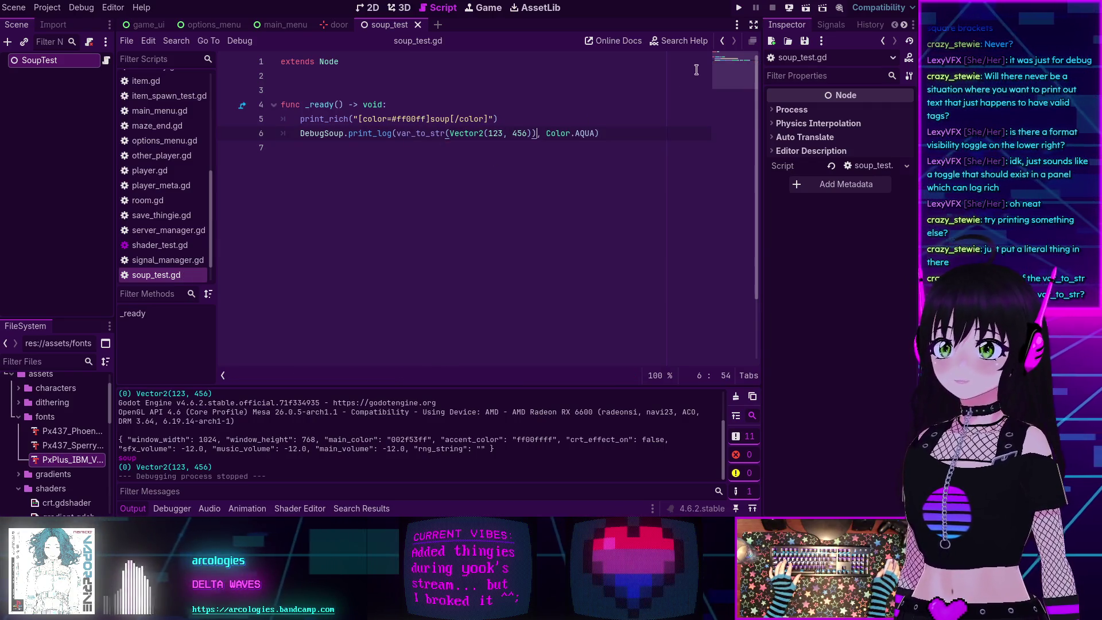
click(806, 9)
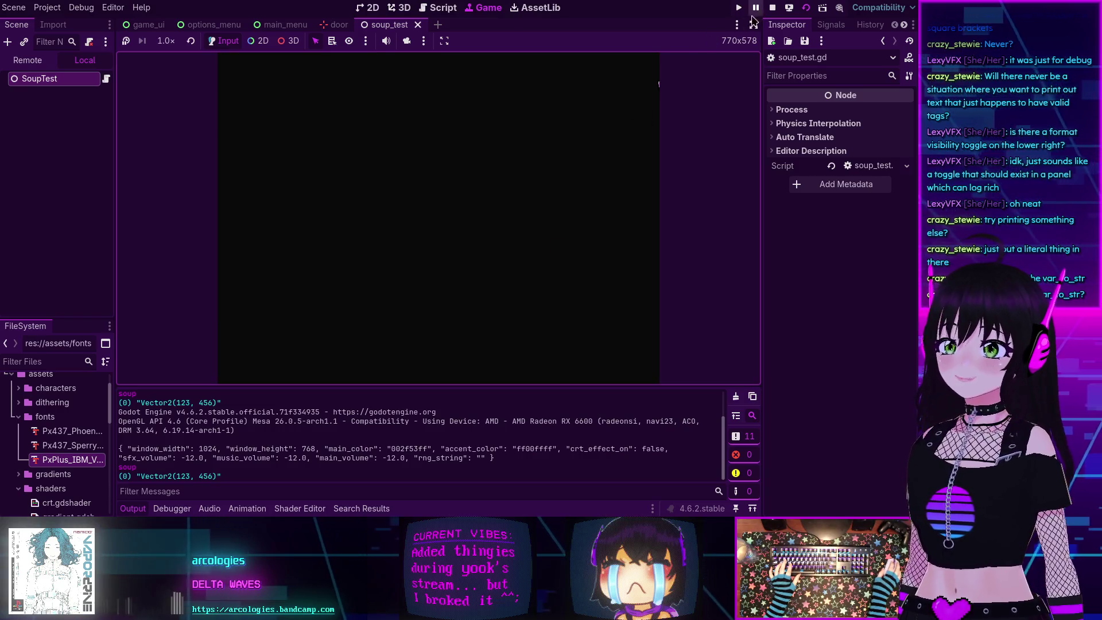
click(772, 8)
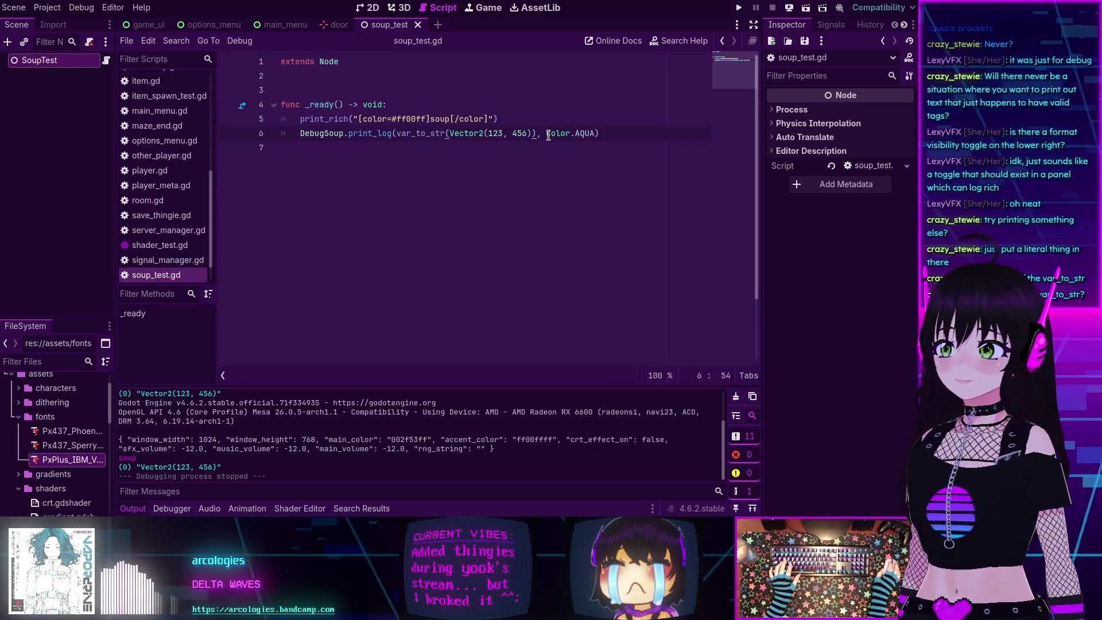
mouse_move(548, 135)
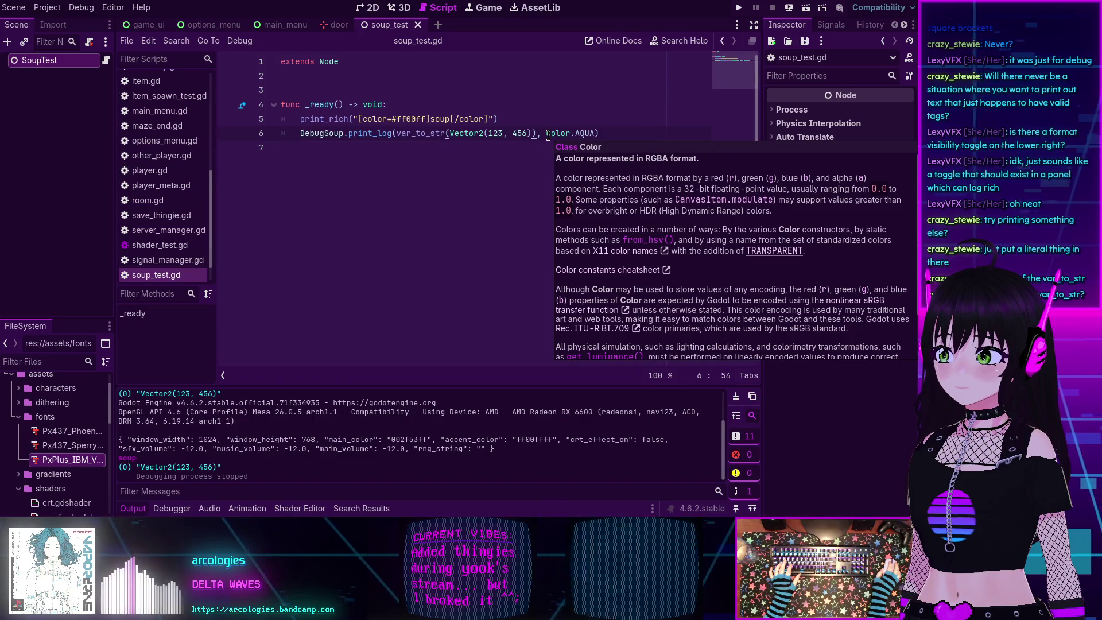
drag(530, 132, 451, 130)
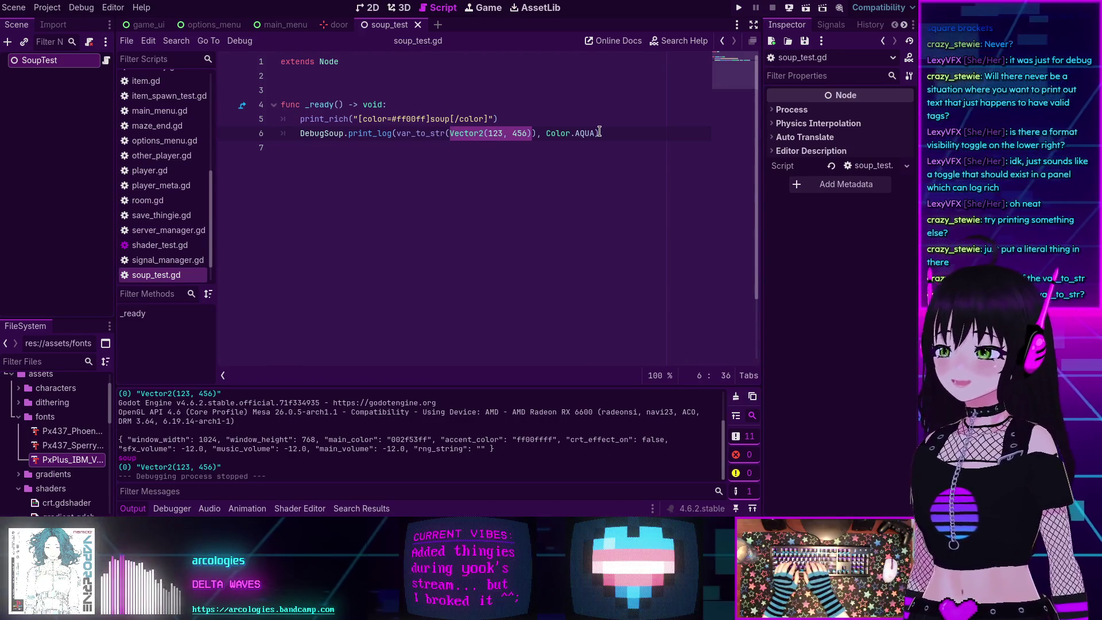
Log the dictionary {"o": "fimsh"} instead of the vector, save, run, and stop.
text({)
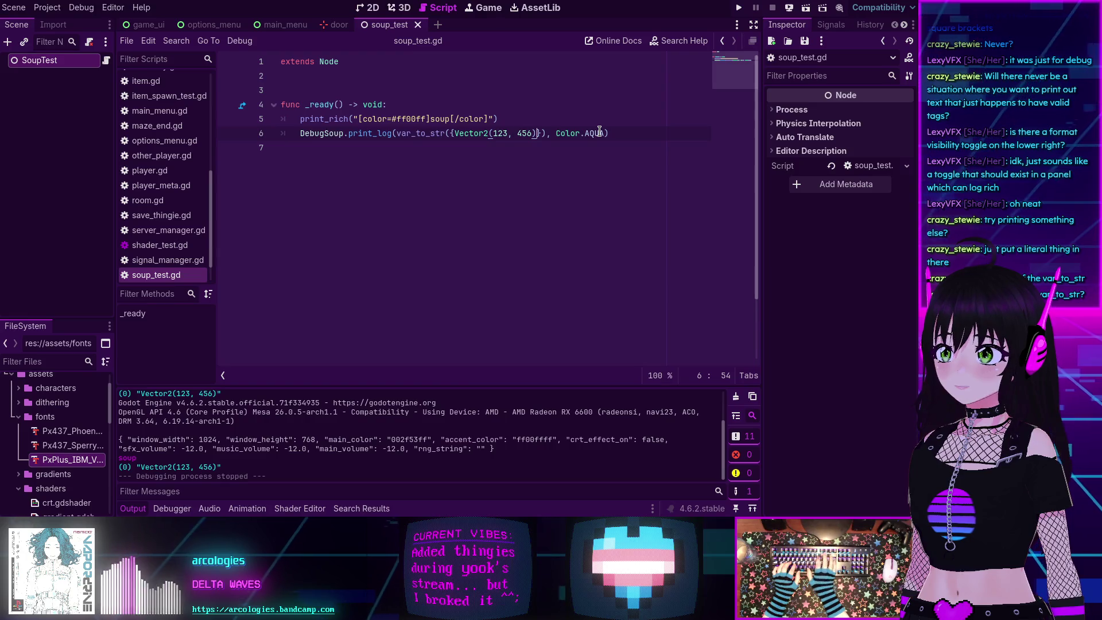
key(BackSpace)
key(BackSpace)
key(BackSpace)
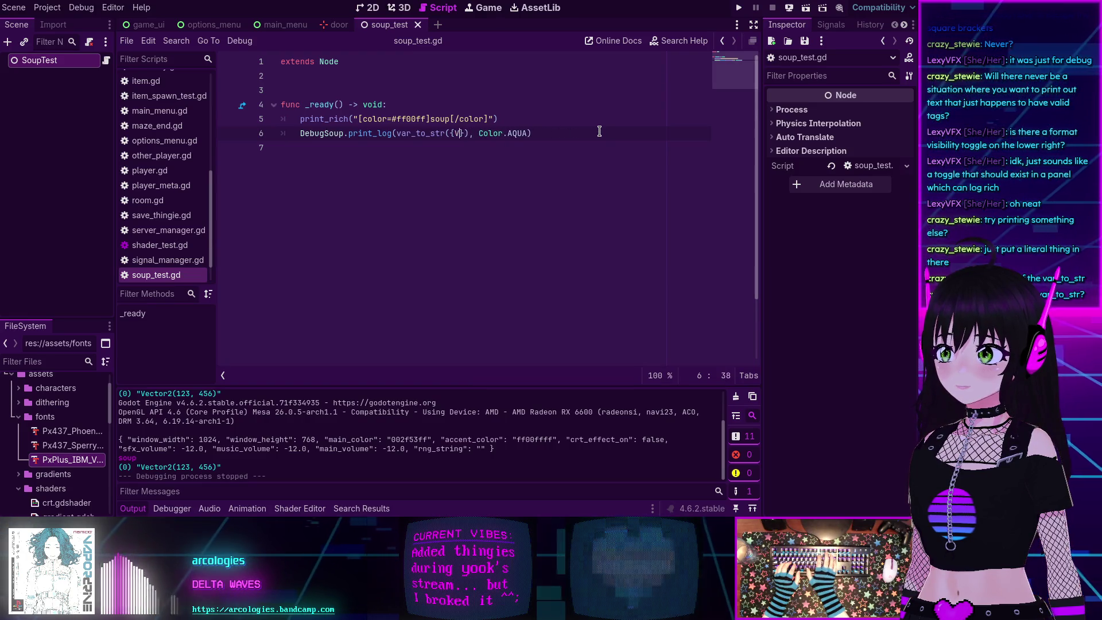
text(")
text(o)
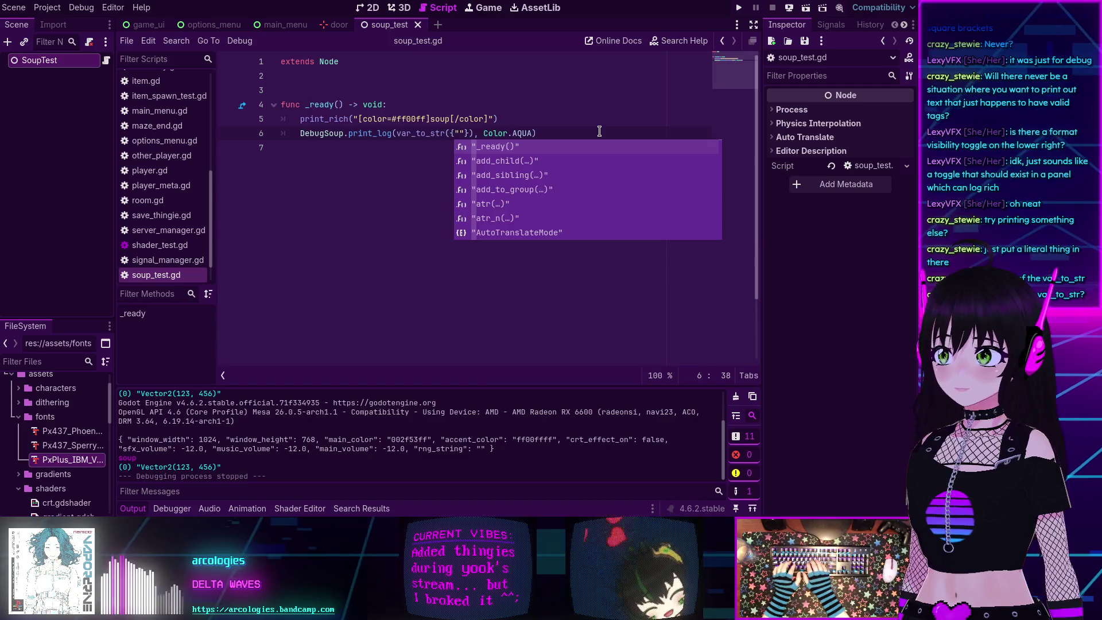
text(": "fim)
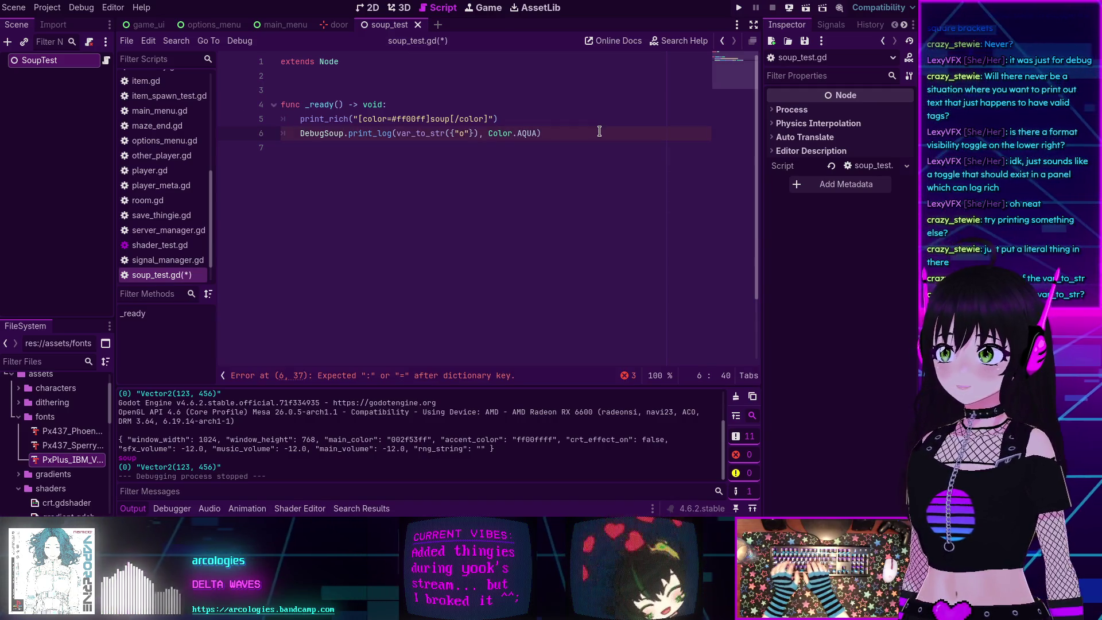
text(sh)
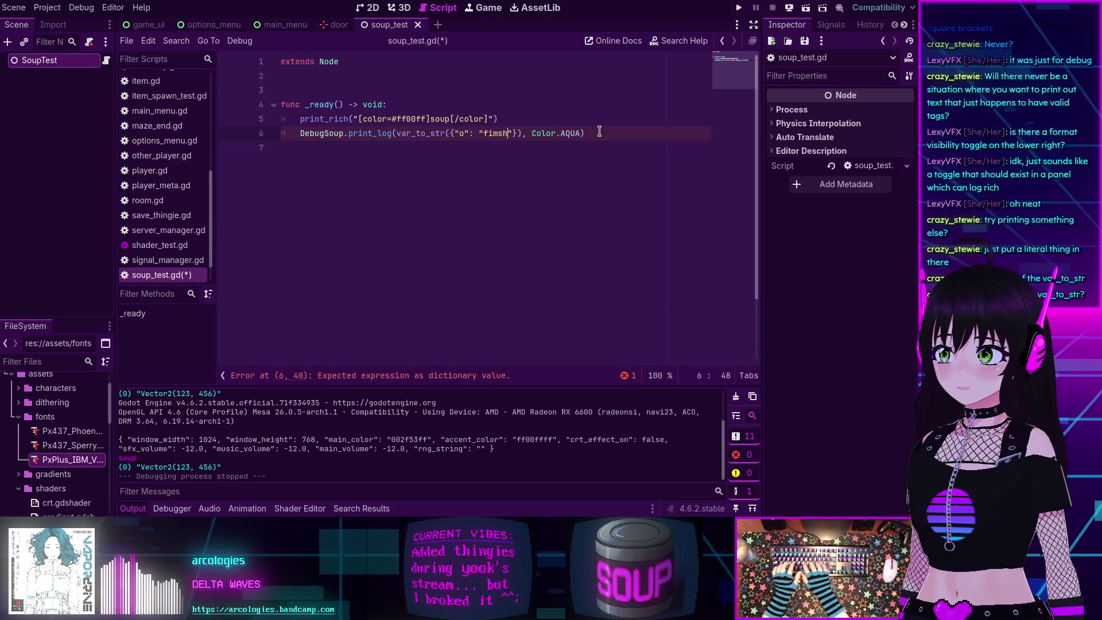
key(ctrl+s)
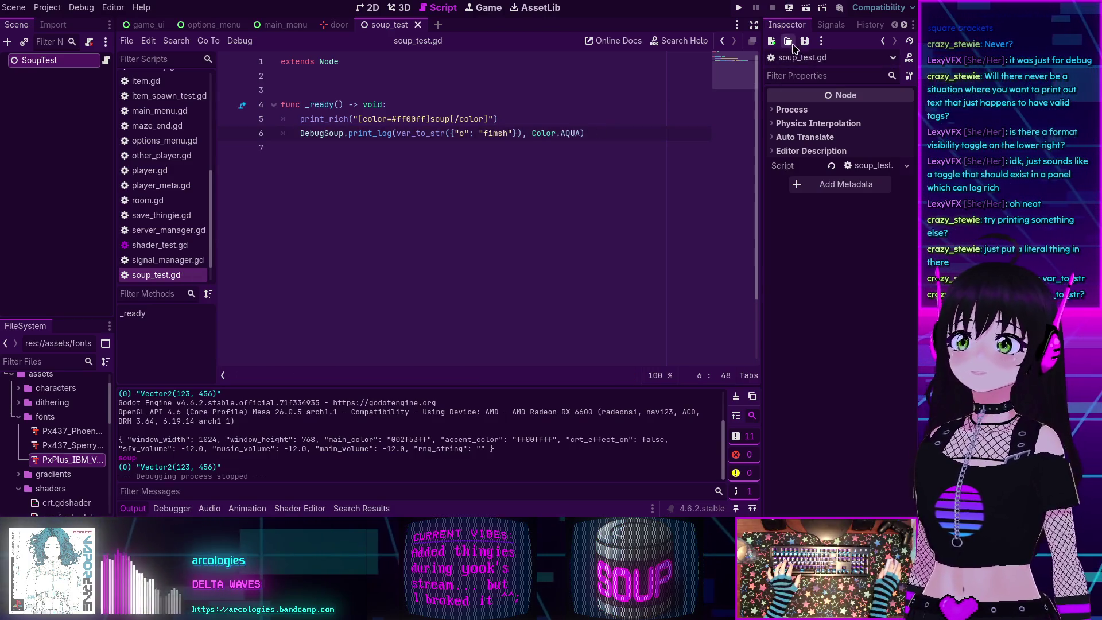
click(805, 12)
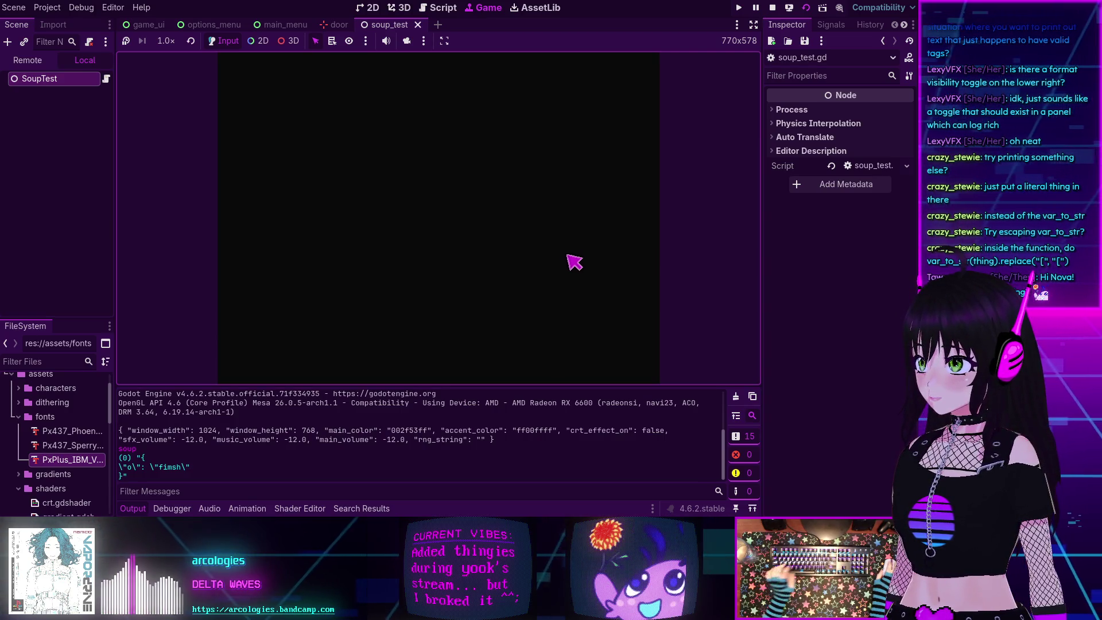
click(773, 8)
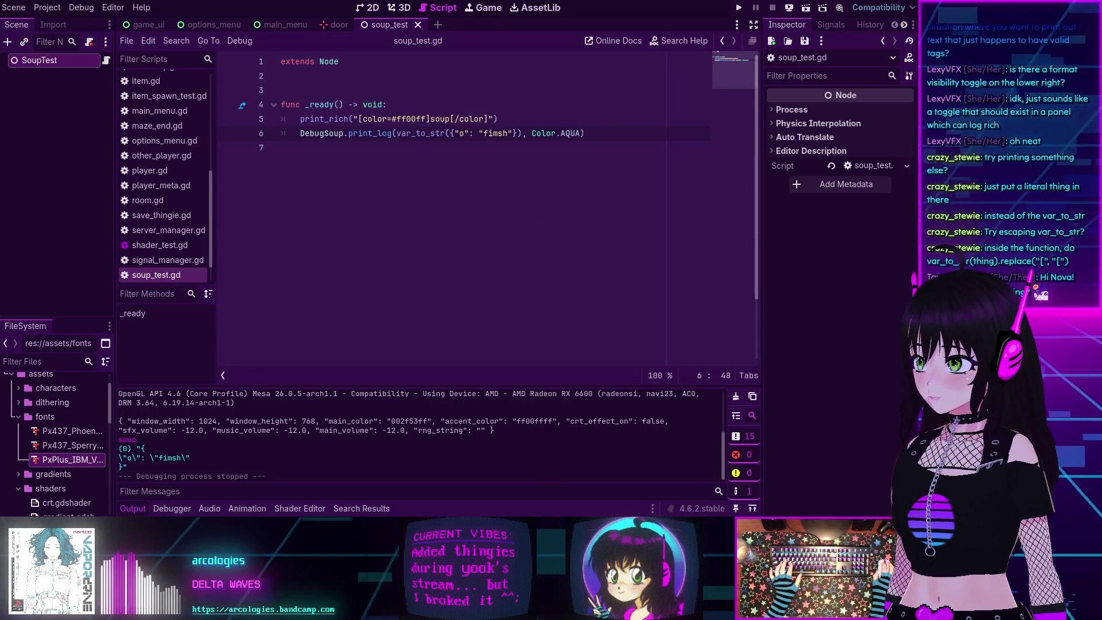
click(591, 135)
text(.replace("[", "[lb]"))
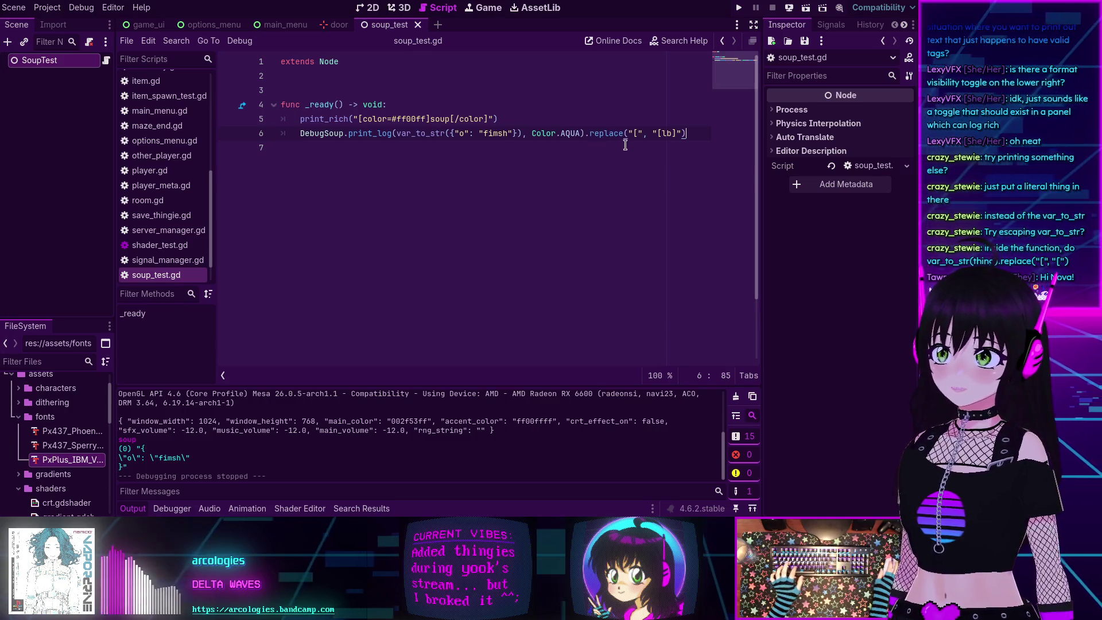
key(ctrl+z)
click(522, 133)
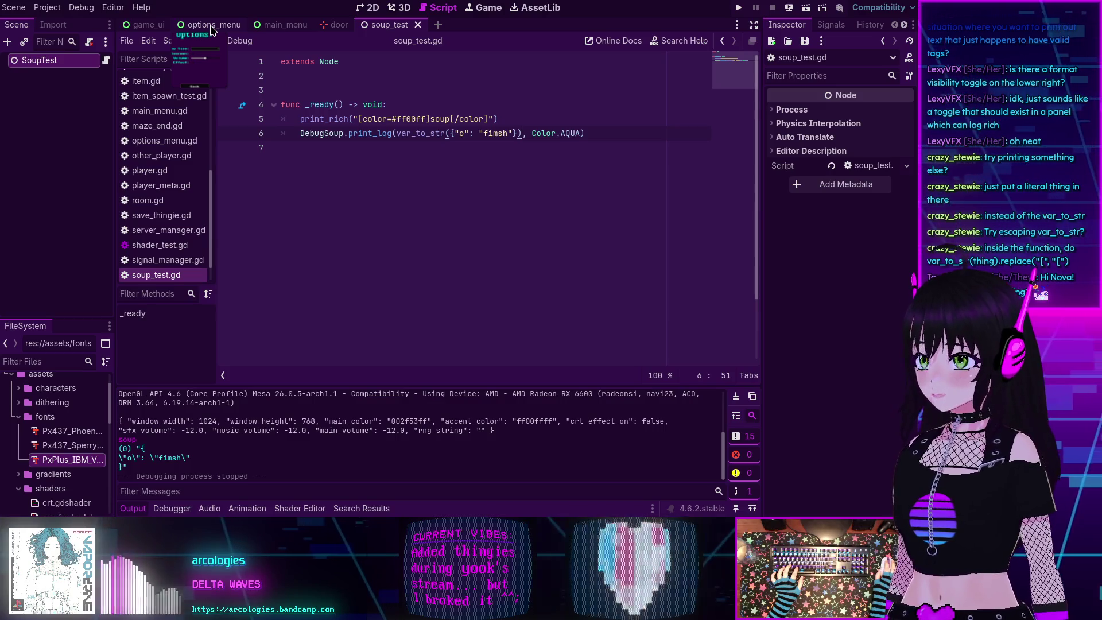
scroll(182, 190, up, 5)
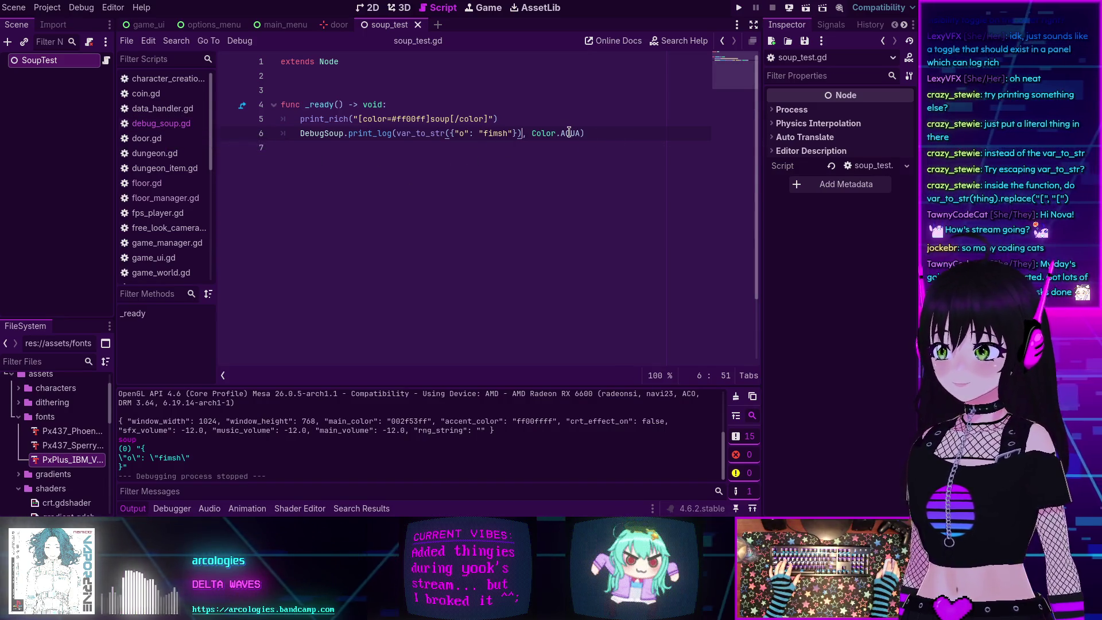
mouse_move(570, 133)
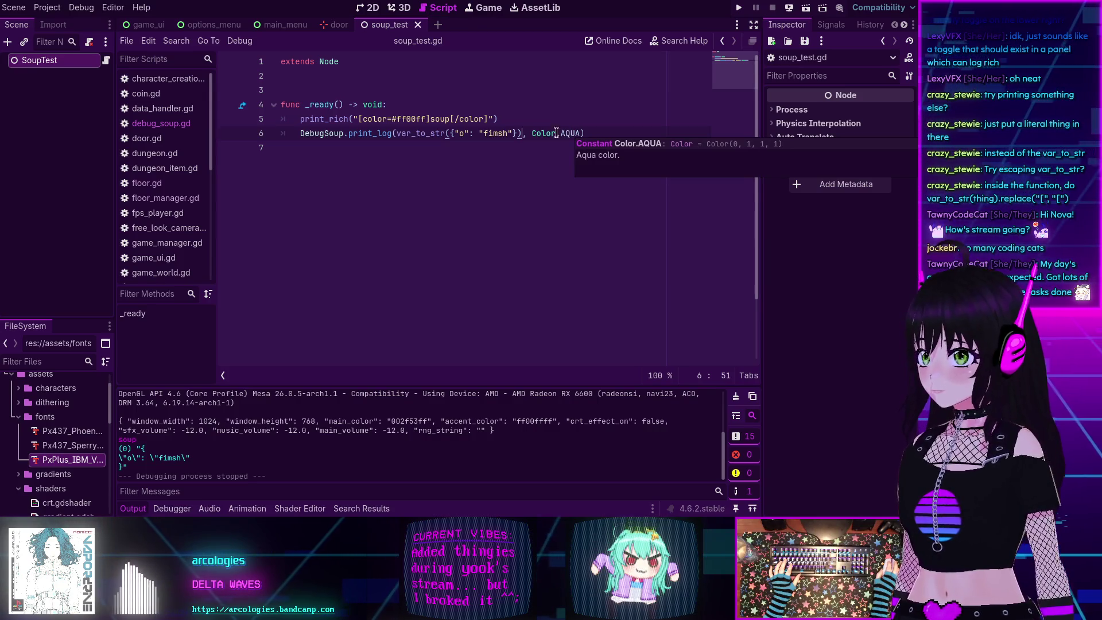
Append .replace("[", "[lb]") to var_to_str(thing) on line 40 of debug_soup.gd and save.
ctrl+click(382, 137)
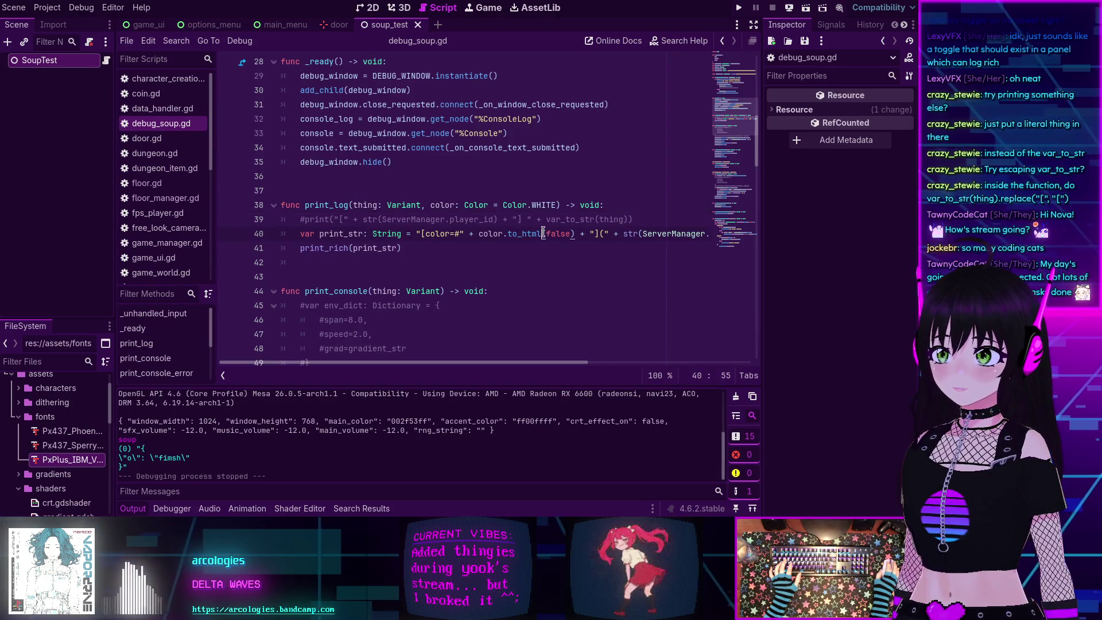
key(End)
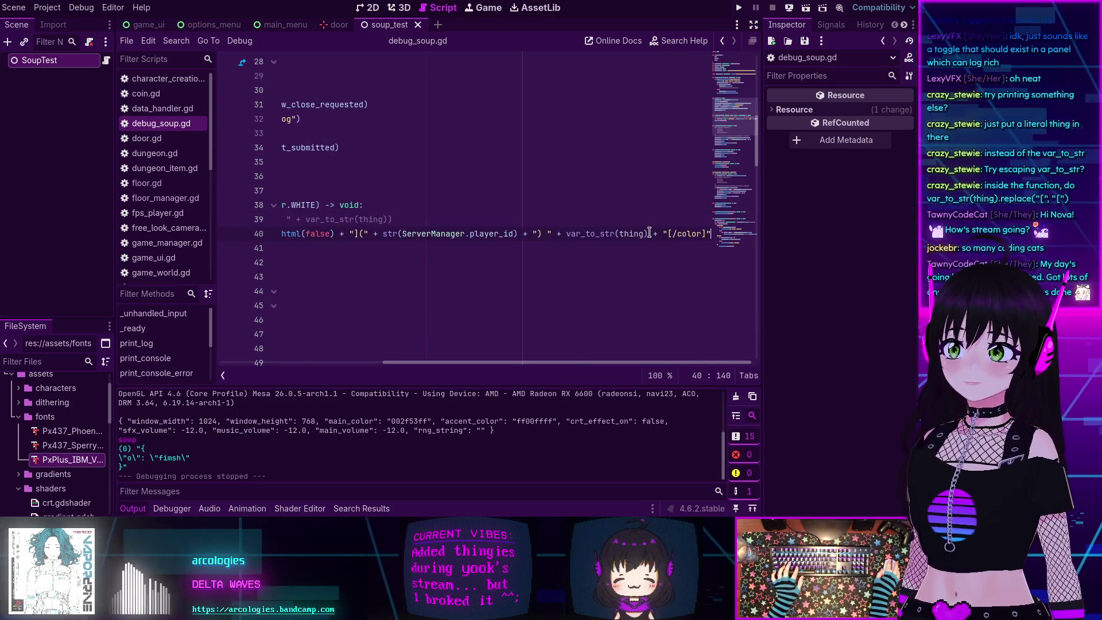
text(.replace("[", "[lb]") +)
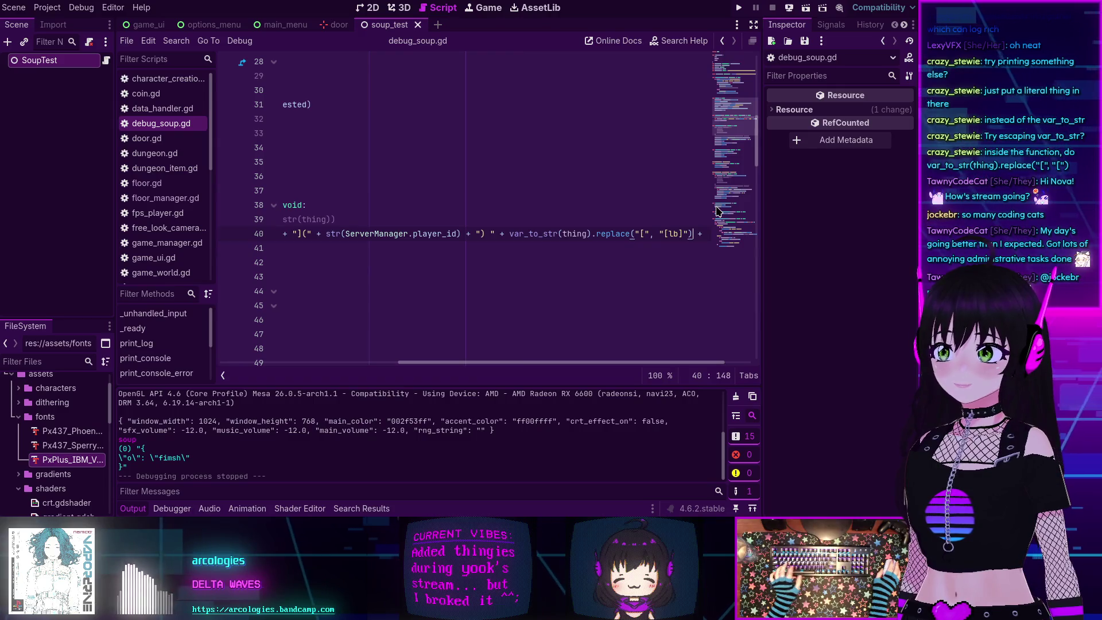
key(ctrl+s)
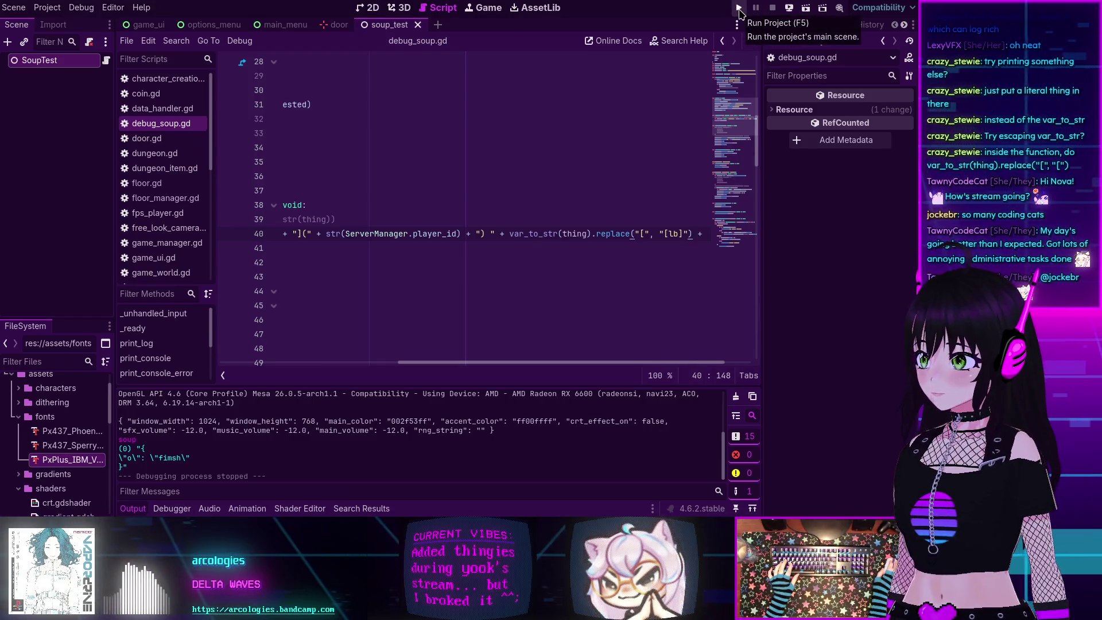
Run the main project, review the room data logs in Output, then stop it.
click(739, 8)
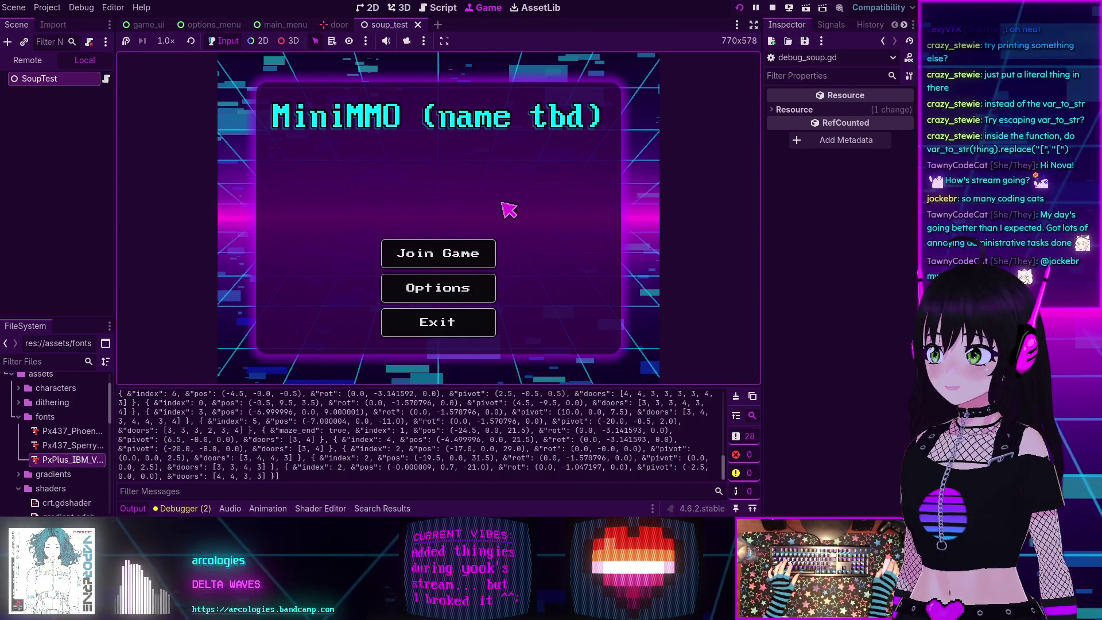
scroll(336, 438, up, 2)
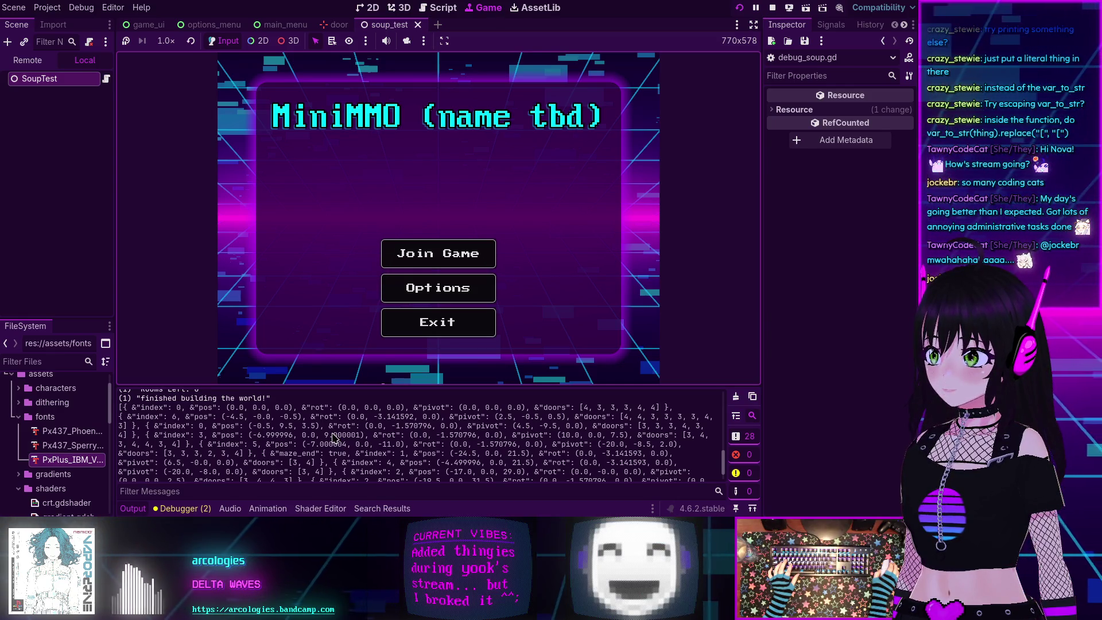
scroll(323, 436, up, 1)
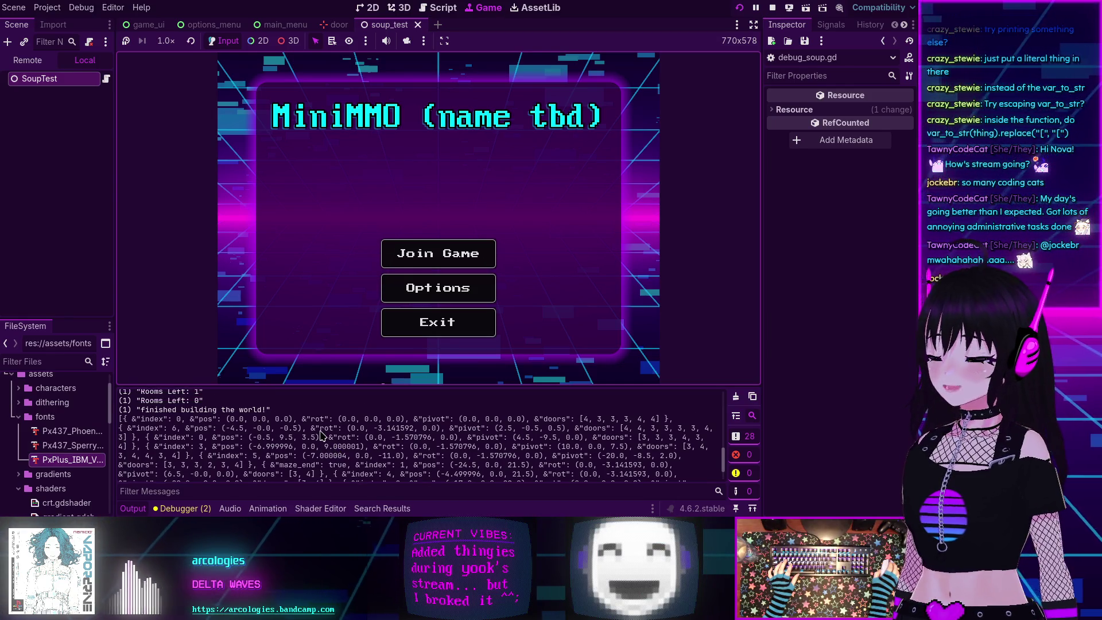
scroll(321, 436, down, 3)
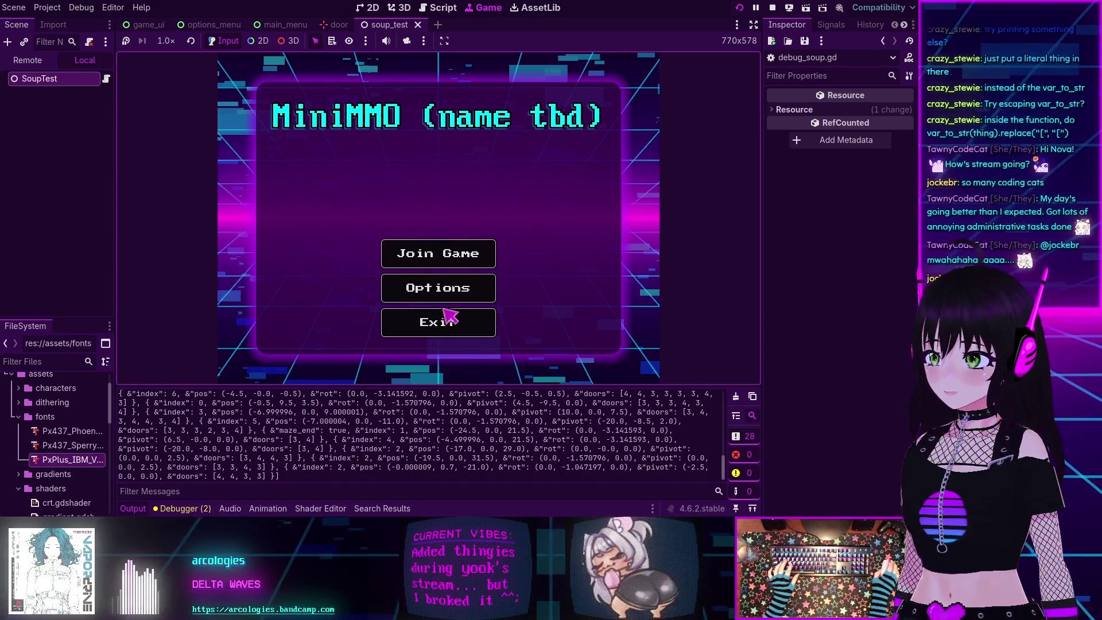
click(771, 9)
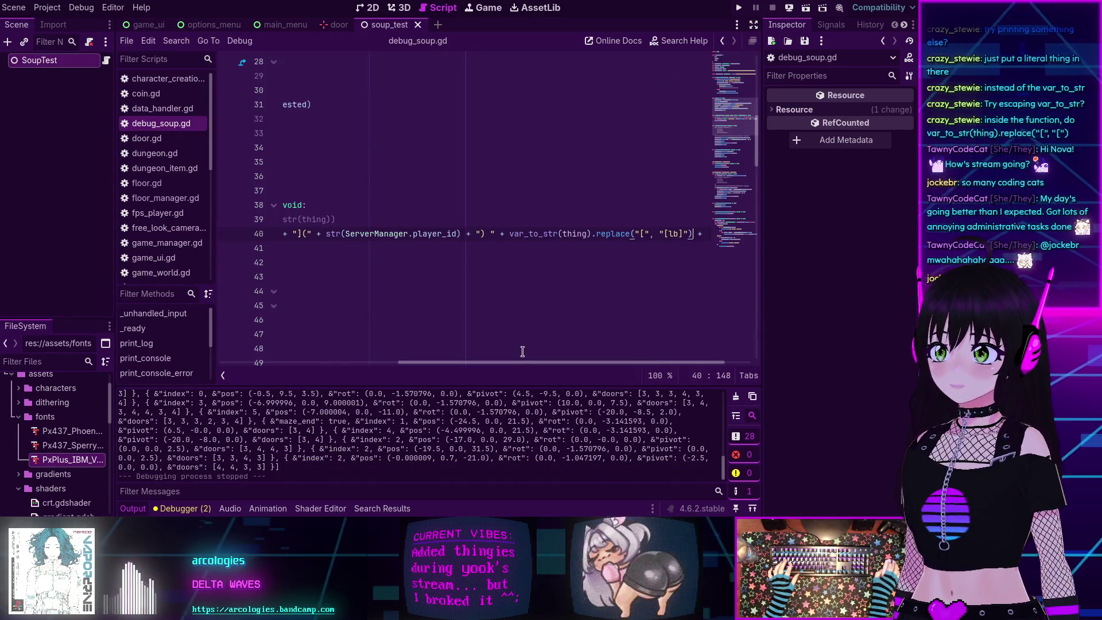